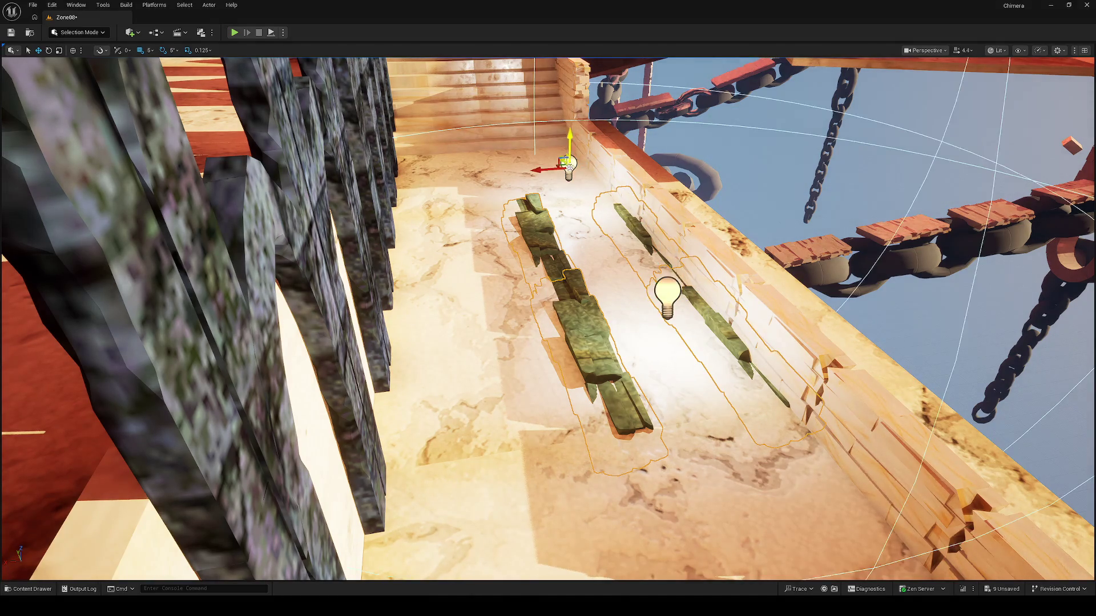
Switch to Unlit view and slide the moss foliage strips and their lights onto the walkway wall top
{"action": "key", "text": "w"}
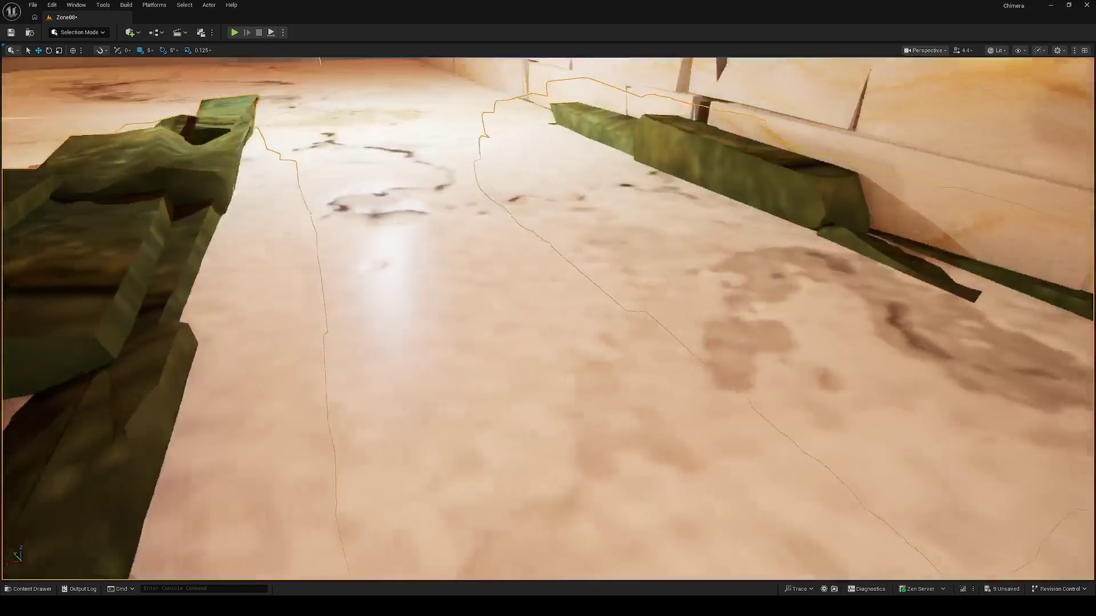
{"action": "key", "text": "w"}
{"action": "key", "text": "alt+3"}
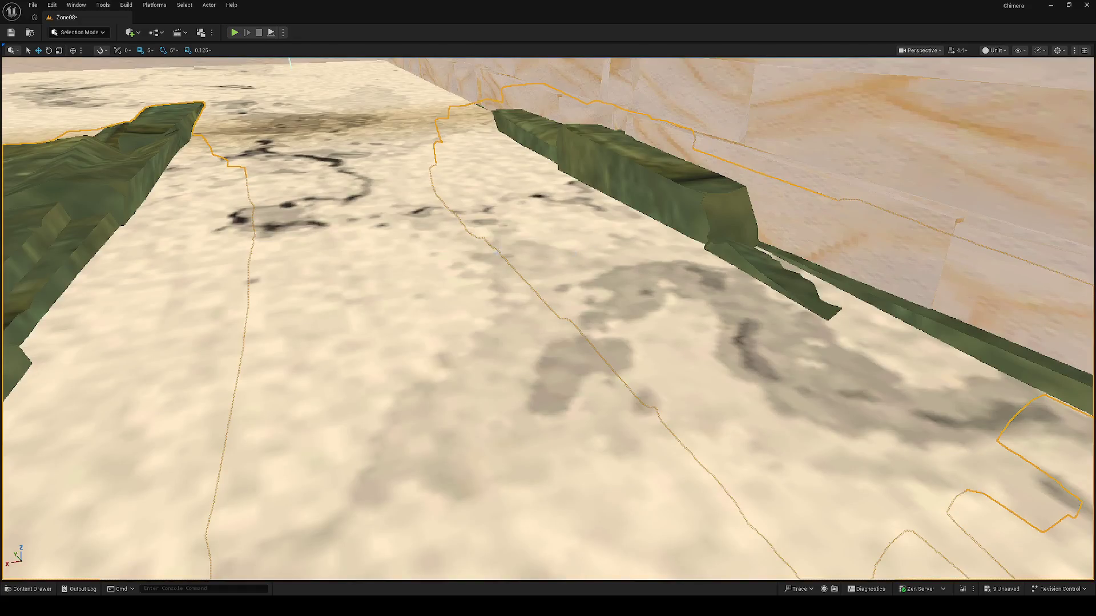
{"action": "key", "text": "w"}
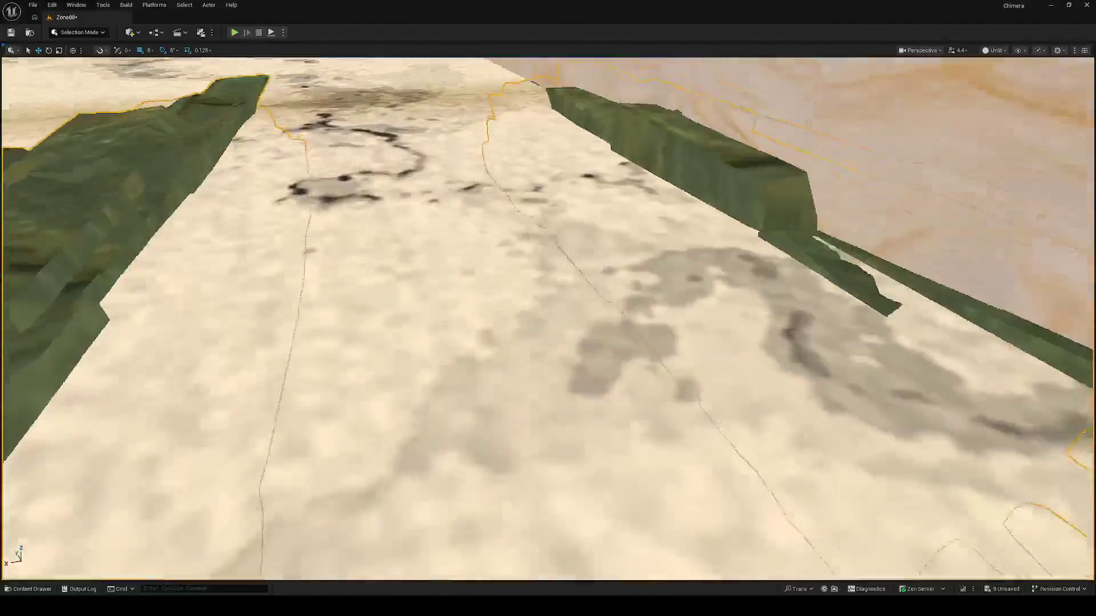
{"action": "key", "text": "s"}
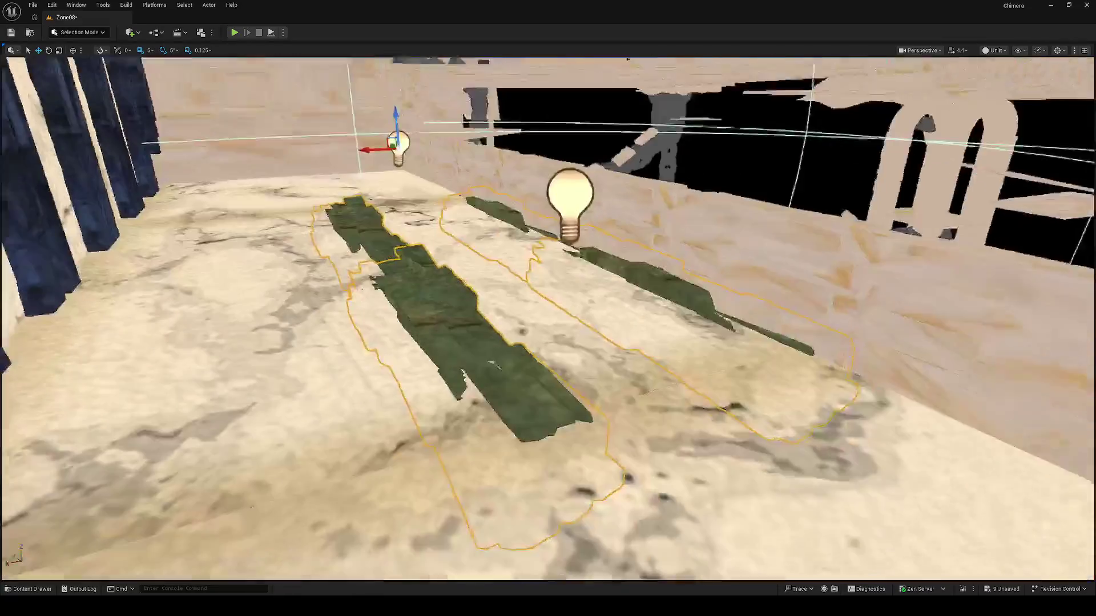
{"action": "key", "text": "w"}
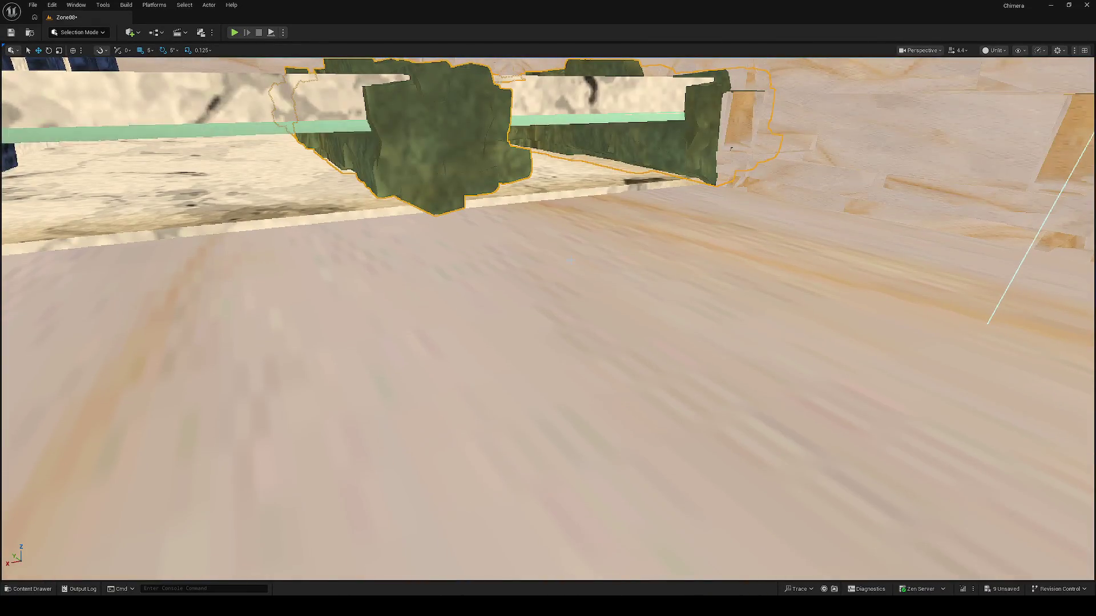
{"action": "key", "text": "s"}
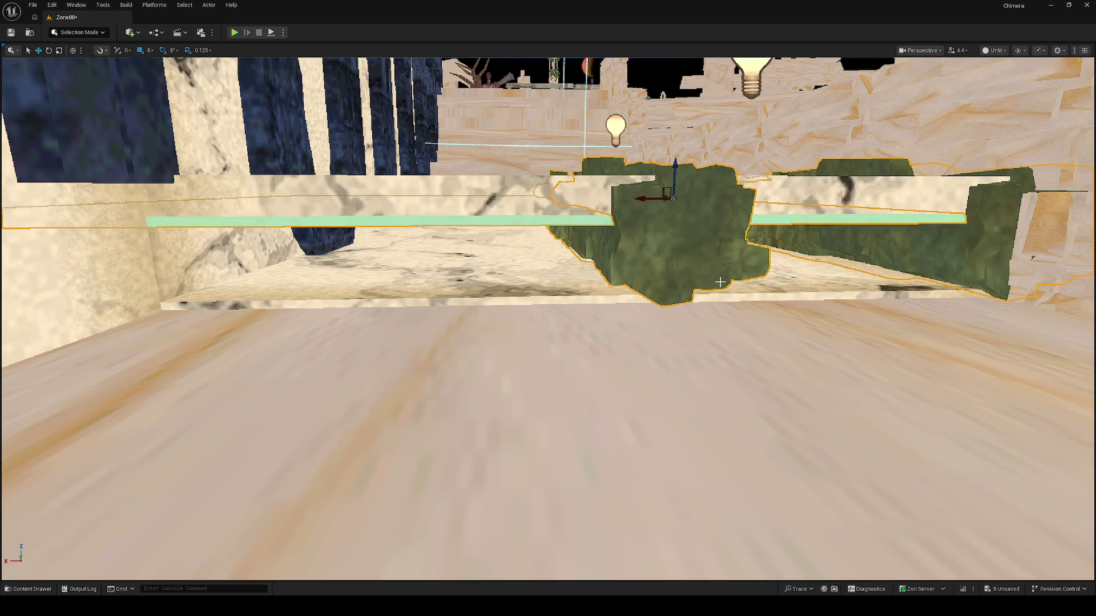
{"action": "key", "text": "e"}
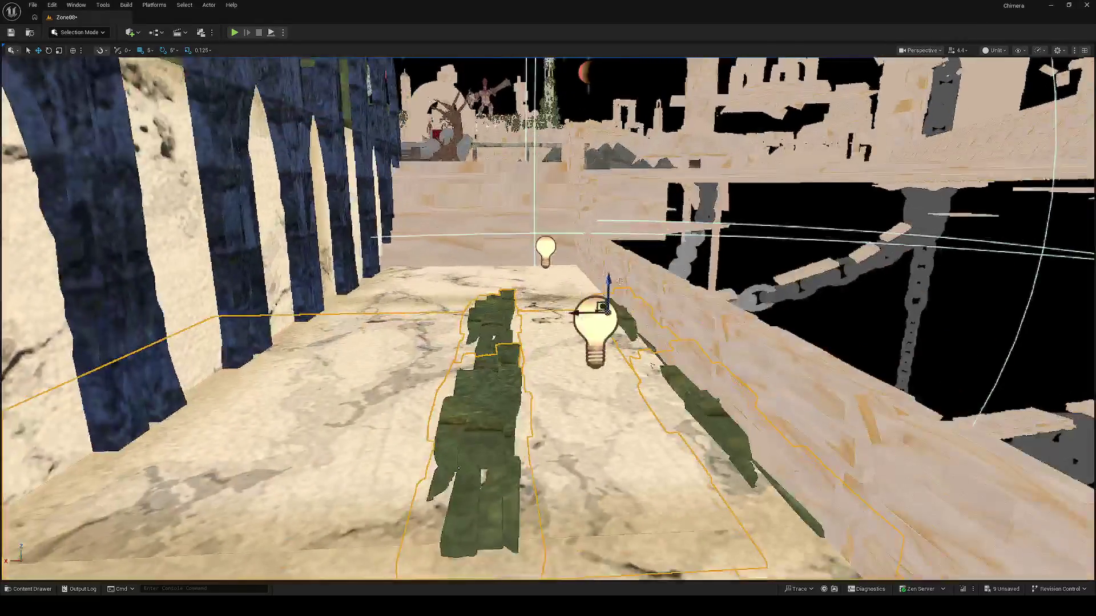
{"action": "mouse_move", "coordinate": [578, 311]}
{"action": "left_mouse_down"}
{"action": "mouse_move", "coordinate": [707, 304]}
{"action": "mouse_move", "coordinate": [742, 228]}
{"action": "mouse_move", "coordinate": [745, 240]}
{"action": "mouse_move", "coordinate": [756, 234]}
{"action": "left_mouse_up"}
Slide the green plane group onto the wall top and move the foliage strips away from the plane
{"action": "key", "text": "f"}
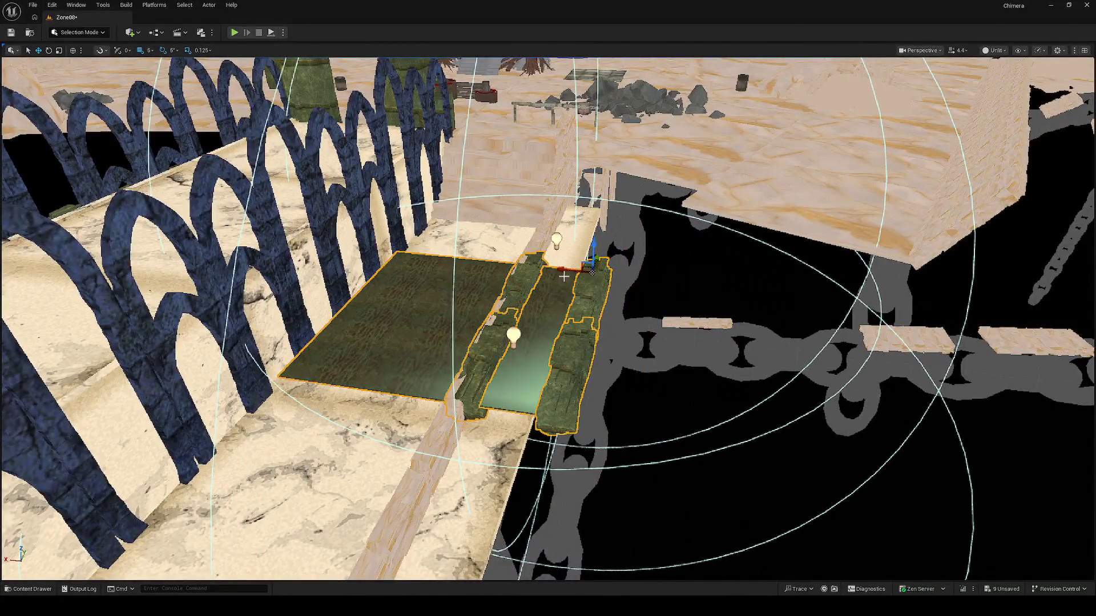
{"action": "left_click_drag", "start_coordinate": [564, 277], "coordinate": [476, 270]}
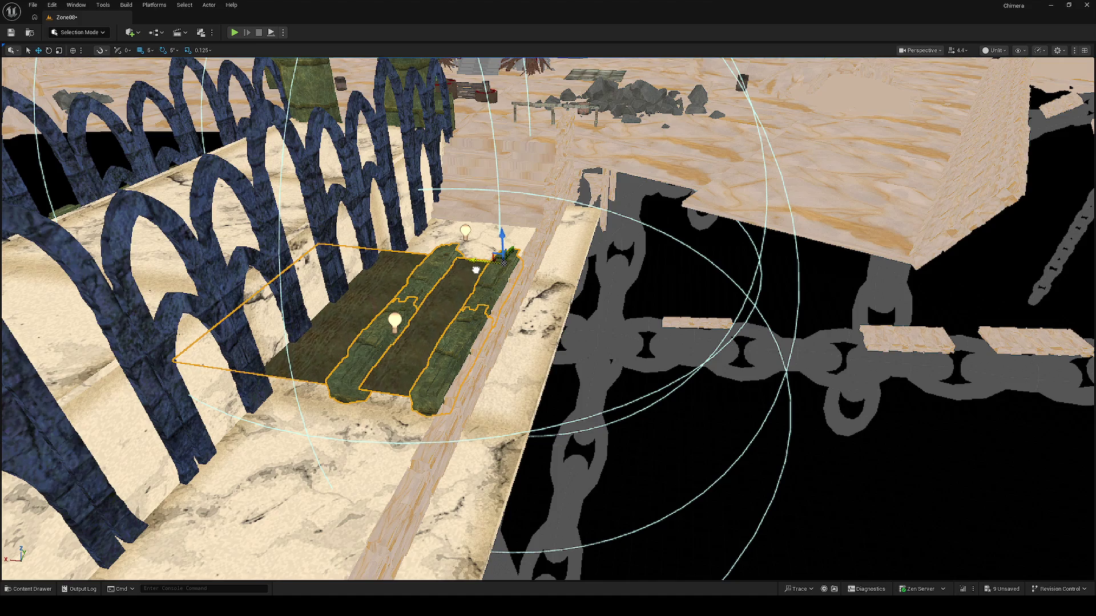
{"action": "left_click_drag", "start_coordinate": [502, 262], "coordinate": [422, 266]}
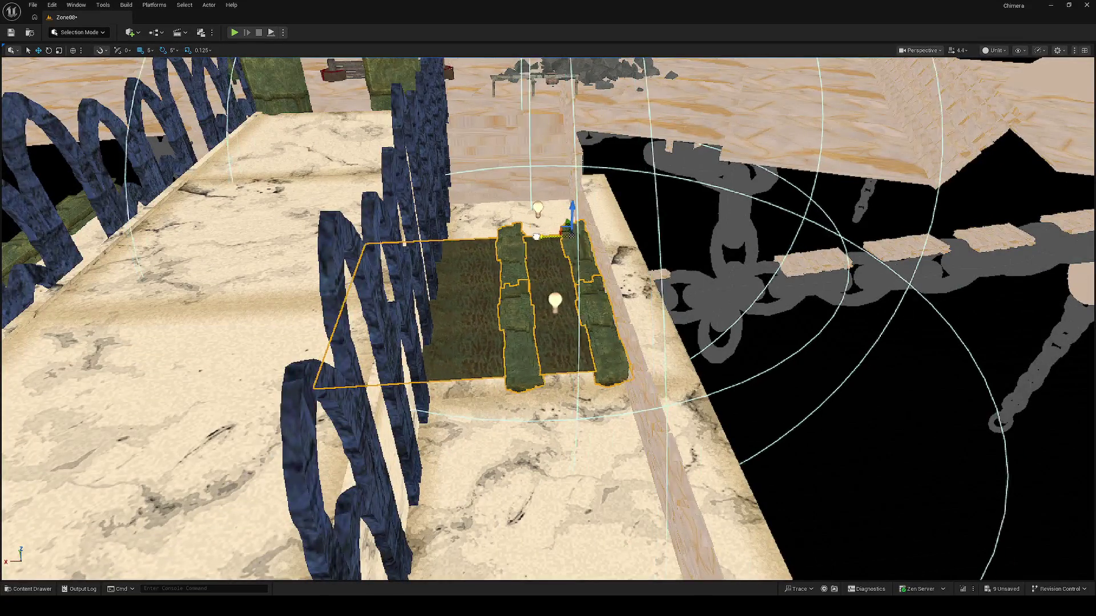
{"action": "mouse_move", "coordinate": [528, 231]}
{"action": "left_mouse_down"}
{"action": "mouse_move", "coordinate": [637, 234]}
{"action": "mouse_move", "coordinate": [596, 246]}
{"action": "mouse_move", "coordinate": [616, 190]}
{"action": "left_mouse_up"}
{"action": "scroll", "coordinate": [451, 298], "scroll_direction": "down", "scroll_amount": 8}
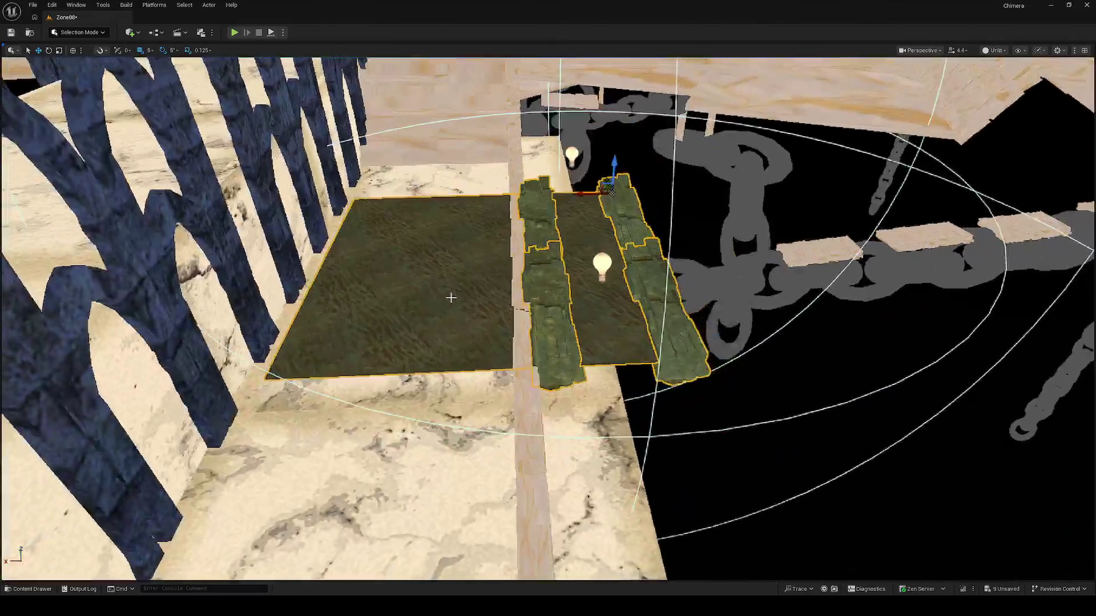
{"action": "scroll", "coordinate": [451, 298], "scroll_direction": "up", "scroll_amount": 4}
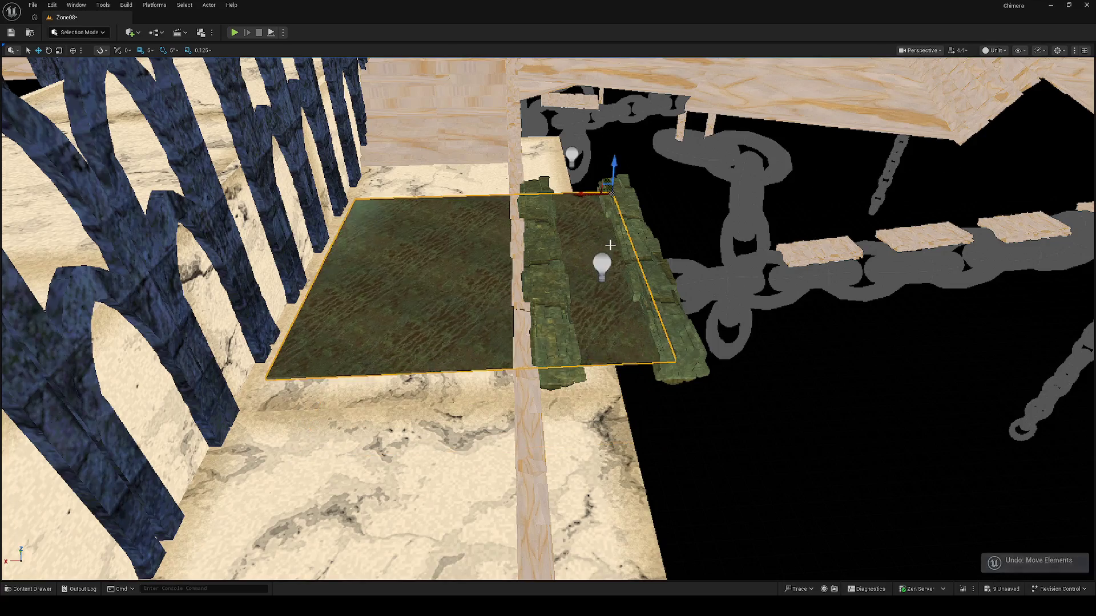
Switch the viewport back to Lit shading
{"action": "key", "text": "alt+4"}
{"action": "mouse_move", "coordinate": [610, 245]}
{"action": "left_mouse_down"}
{"action": "mouse_move", "coordinate": [445, 280]}
{"action": "mouse_move", "coordinate": [308, 349]}
{"action": "left_mouse_up"}
{"action": "mouse_move", "coordinate": [550, 425]}
{"action": "left_mouse_down"}
{"action": "mouse_move", "coordinate": [514, 399]}
{"action": "mouse_move", "coordinate": [549, 426]}
{"action": "mouse_move", "coordinate": [457, 448]}
{"action": "left_mouse_up"}
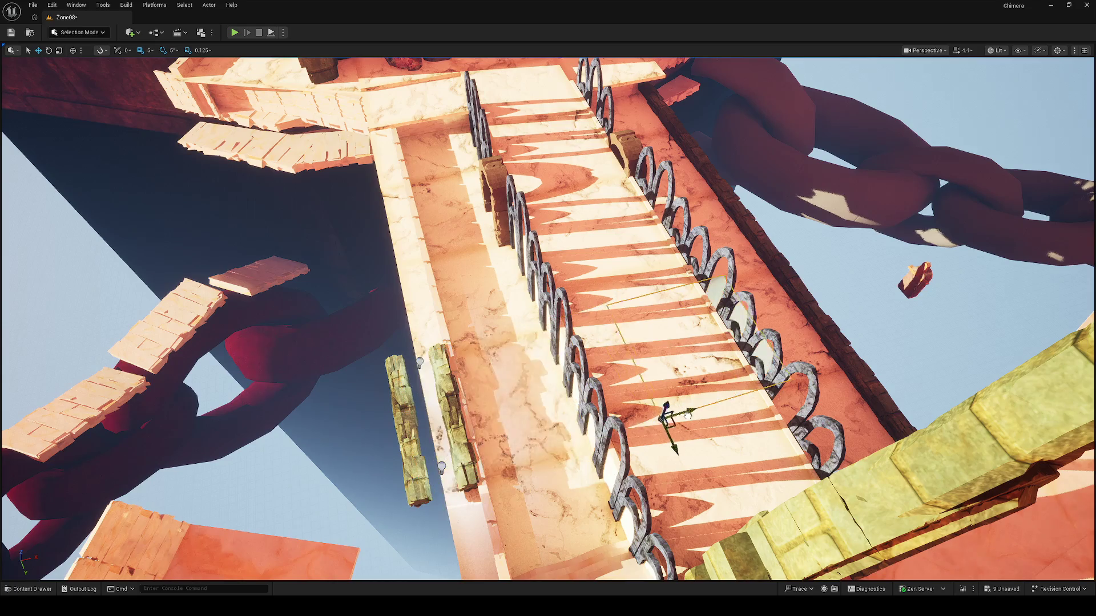
Move the textured plane off the walkway, past the wall
{"action": "key", "text": "f"}
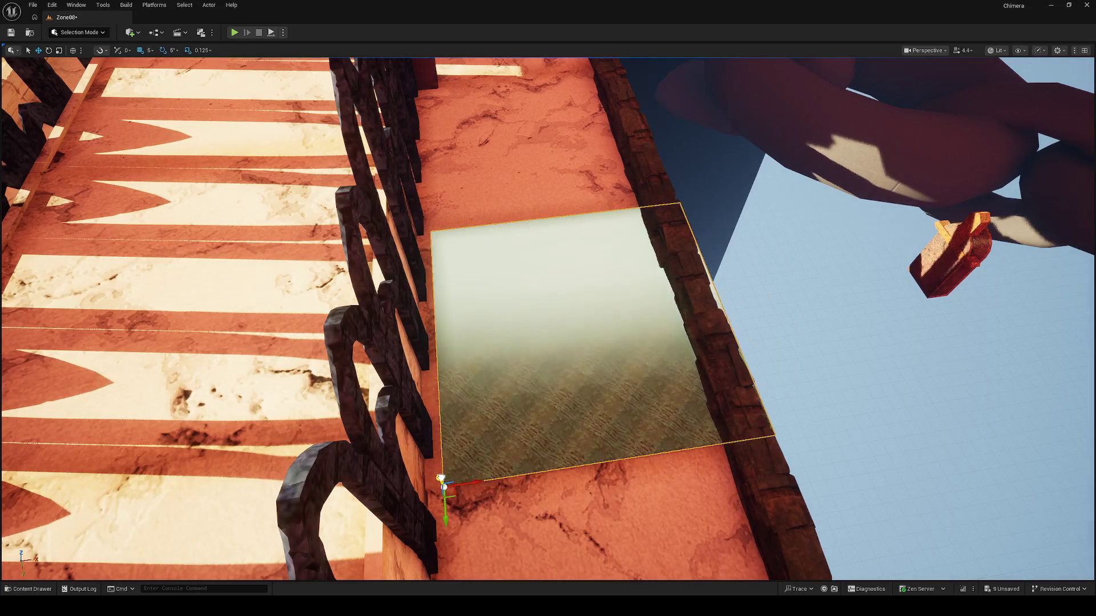
{"action": "left_click_drag", "start_coordinate": [471, 482], "coordinate": [780, 435]}
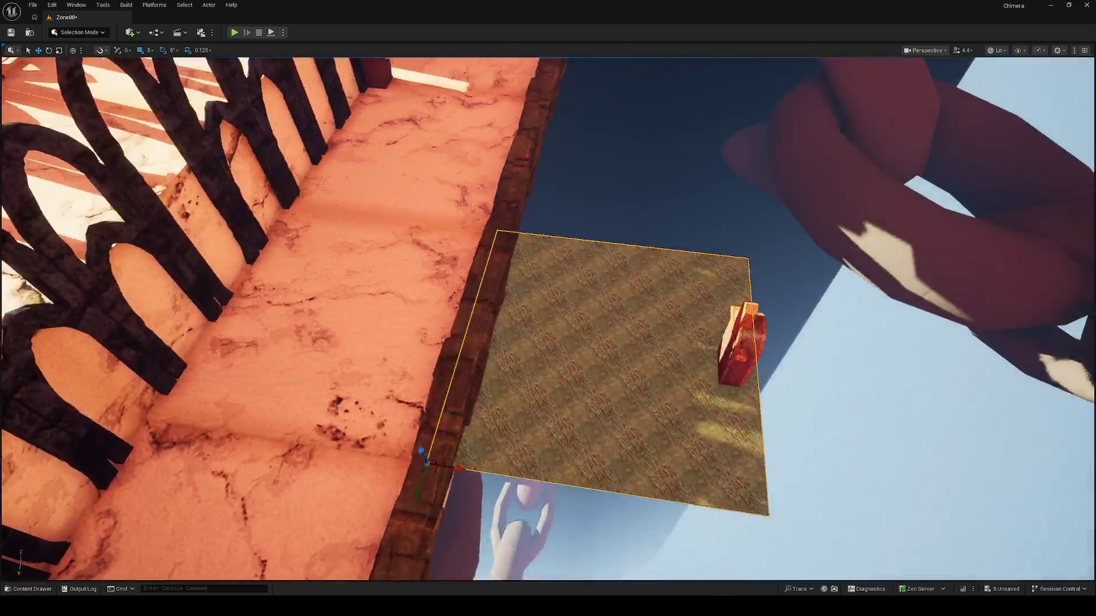
{"action": "left_click", "coordinate": [739, 342]}
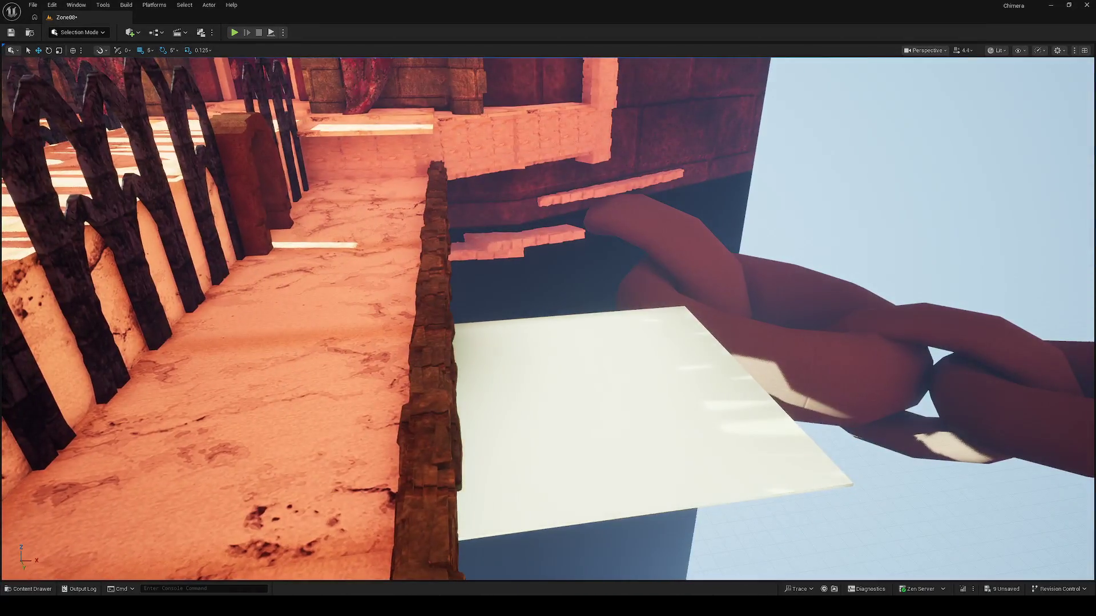
{"action": "left_click", "coordinate": [628, 428]}
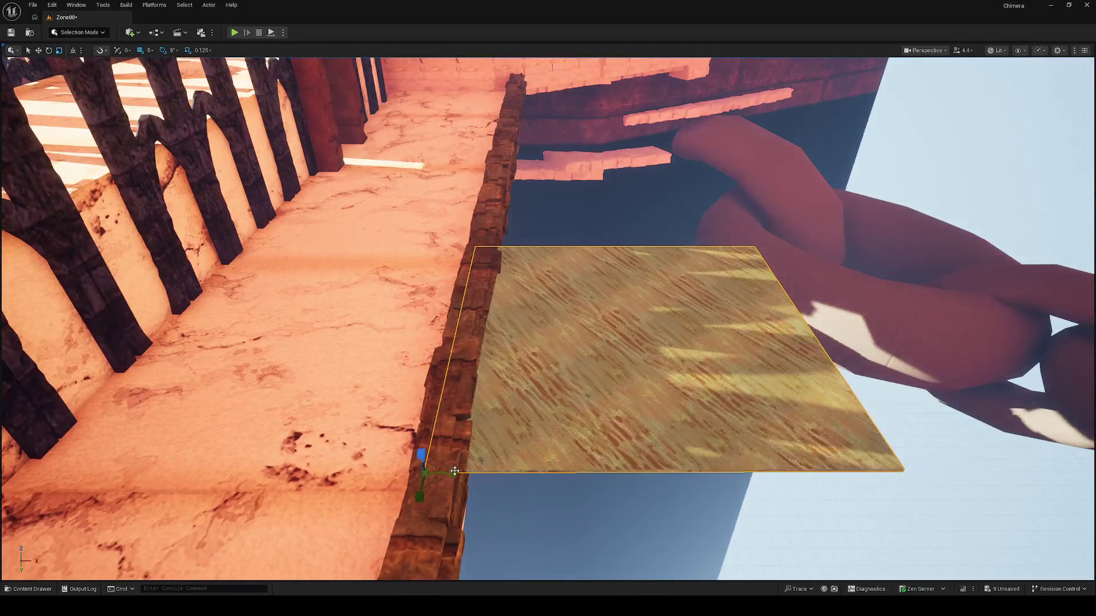
Scale the plane down to a narrow strip and slide it along the stone ledge
{"action": "mouse_move", "coordinate": [455, 472]}
{"action": "left_mouse_down"}
{"action": "mouse_move", "coordinate": [434, 472]}
{"action": "mouse_move", "coordinate": [474, 471]}
{"action": "mouse_move", "coordinate": [451, 472]}
{"action": "left_mouse_up"}
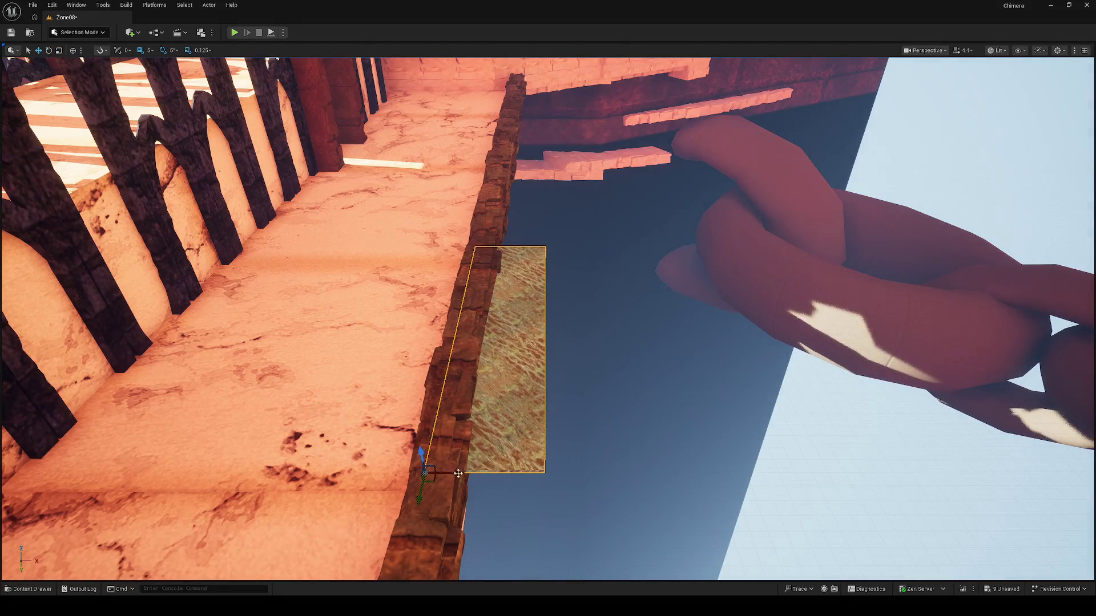
{"action": "key", "text": "f"}
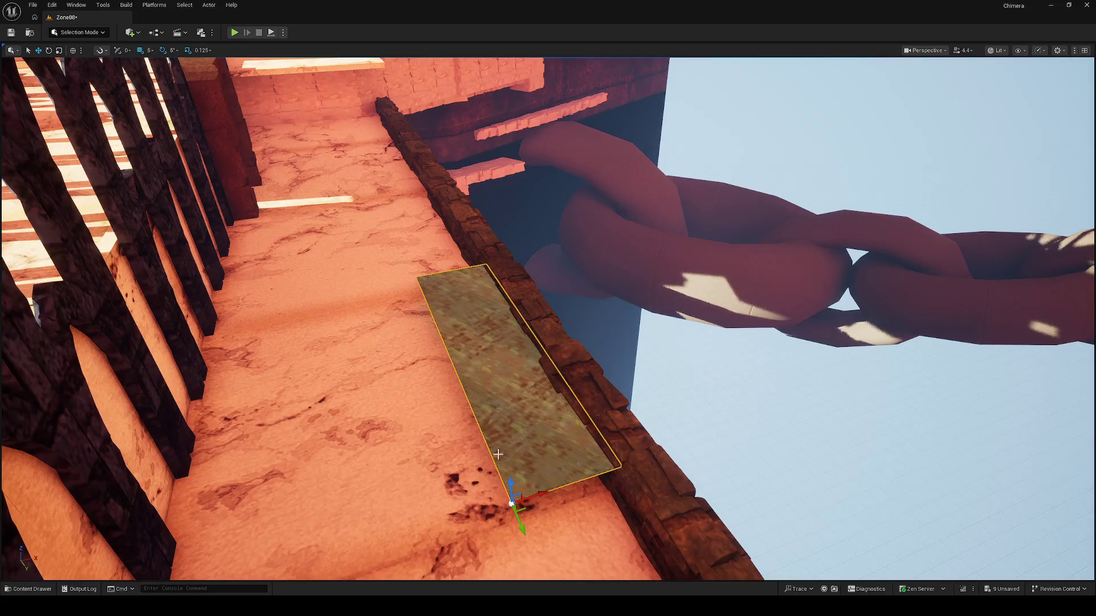
{"action": "mouse_move", "coordinate": [498, 454]}
{"action": "left_mouse_down"}
{"action": "mouse_move", "coordinate": [593, 444]}
{"action": "mouse_move", "coordinate": [832, 453]}
{"action": "mouse_move", "coordinate": [776, 474]}
{"action": "left_mouse_up"}
{"action": "key", "text": "w"}
{"action": "mouse_move", "coordinate": [330, 485]}
{"action": "left_mouse_down"}
{"action": "mouse_move", "coordinate": [660, 432]}
{"action": "mouse_move", "coordinate": [619, 431]}
{"action": "mouse_move", "coordinate": [815, 317]}
{"action": "mouse_move", "coordinate": [868, 335]}
{"action": "mouse_move", "coordinate": [725, 325]}
{"action": "mouse_move", "coordinate": [485, 371]}
{"action": "mouse_move", "coordinate": [699, 357]}
{"action": "mouse_move", "coordinate": [351, 210]}
{"action": "mouse_move", "coordinate": [513, 271]}
{"action": "mouse_move", "coordinate": [512, 243]}
{"action": "left_mouse_up"}
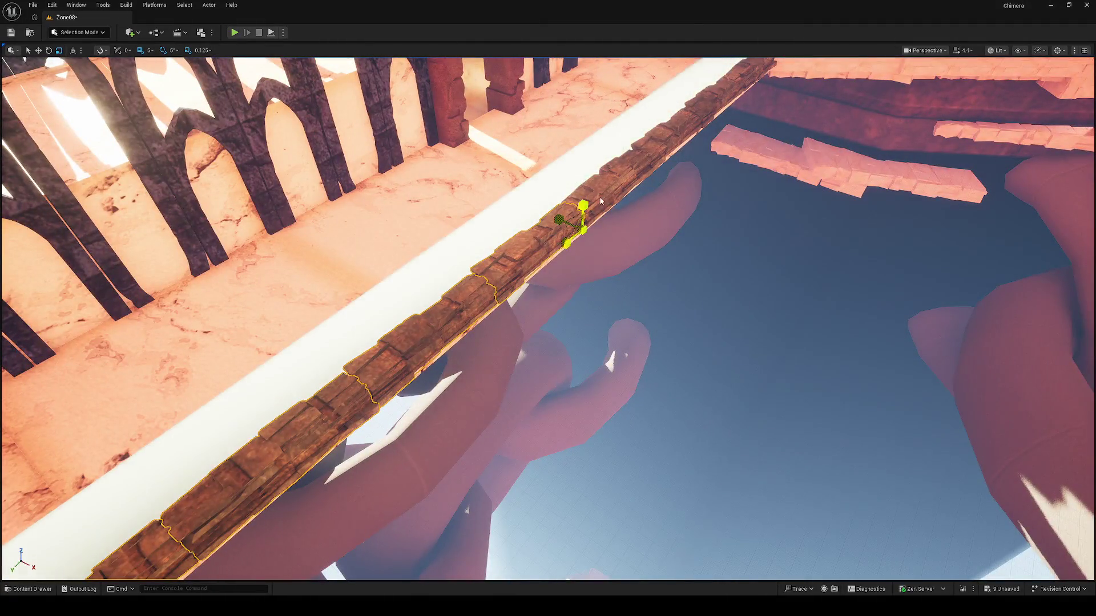
{"action": "mouse_move", "coordinate": [600, 201]}
{"action": "left_mouse_down"}
{"action": "mouse_move", "coordinate": [560, 209]}
{"action": "mouse_move", "coordinate": [602, 162]}
{"action": "mouse_move", "coordinate": [628, 159]}
{"action": "mouse_move", "coordinate": [594, 167]}
{"action": "mouse_move", "coordinate": [548, 228]}
{"action": "mouse_move", "coordinate": [476, 332]}
{"action": "mouse_move", "coordinate": [482, 357]}
{"action": "mouse_move", "coordinate": [353, 367]}
{"action": "mouse_move", "coordinate": [486, 324]}
{"action": "mouse_move", "coordinate": [553, 176]}
{"action": "mouse_move", "coordinate": [696, 231]}
{"action": "mouse_move", "coordinate": [537, 214]}
{"action": "left_mouse_up"}
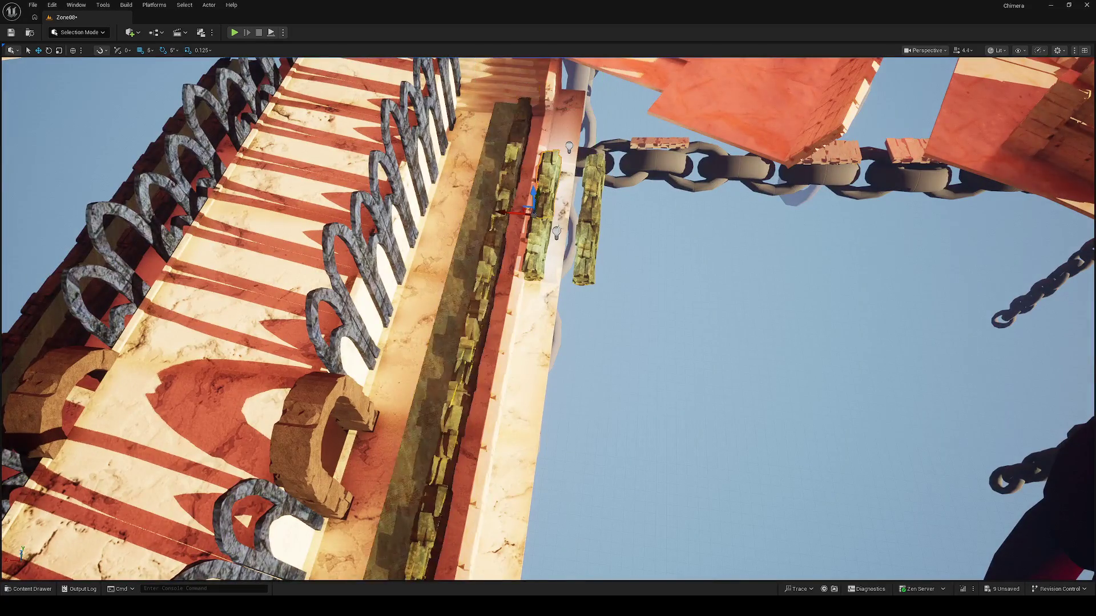
Delete the two right-side beams and their light
{"action": "left_click", "coordinate": [592, 253], "text": "ctrl"}
{"action": "left_click", "coordinate": [556, 233], "text": "ctrl"}
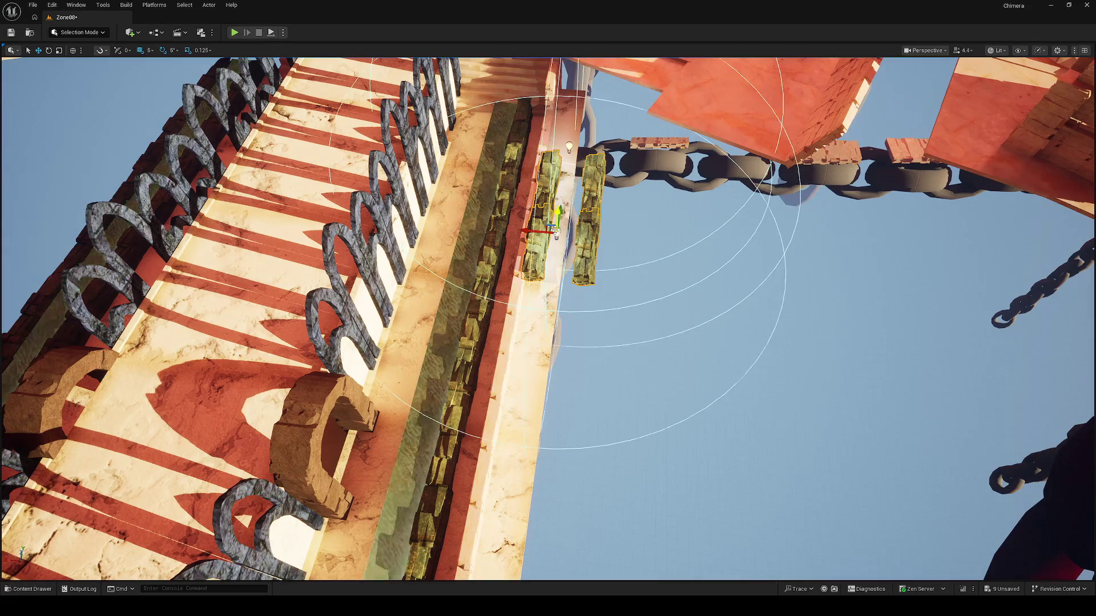
{"action": "key", "text": "Delete"}
Select the brick channel and ledge pieces along the walkway, then delete them and confirm the grouped-actor prompt
{"action": "scroll", "coordinate": [555, 268], "scroll_direction": "down", "scroll_amount": 10}
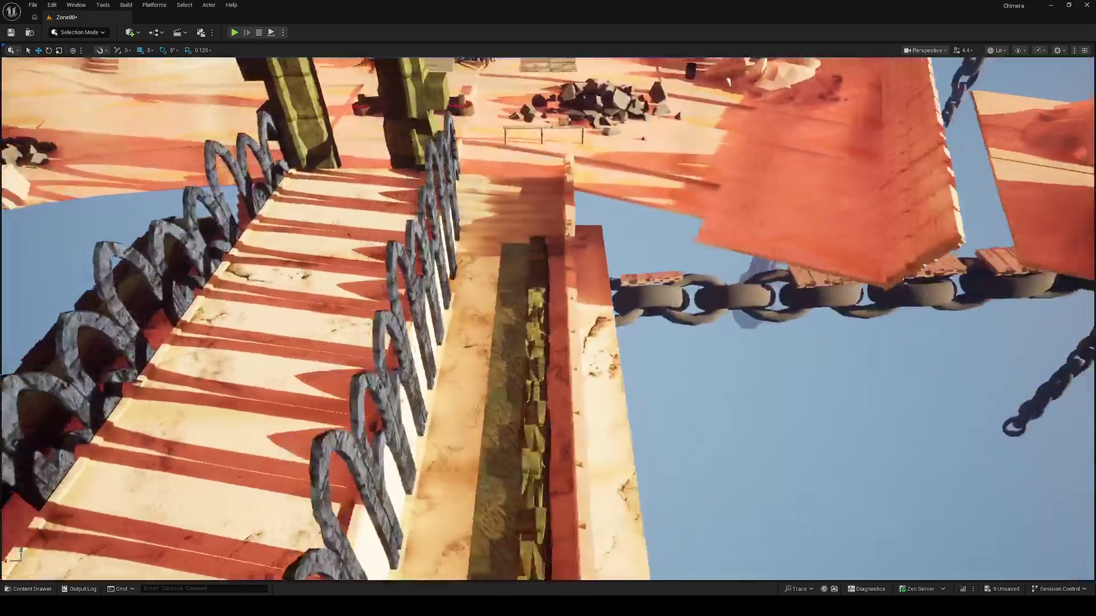
{"action": "left_click", "coordinate": [552, 261]}
{"action": "left_click", "coordinate": [554, 265], "text": "ctrl"}
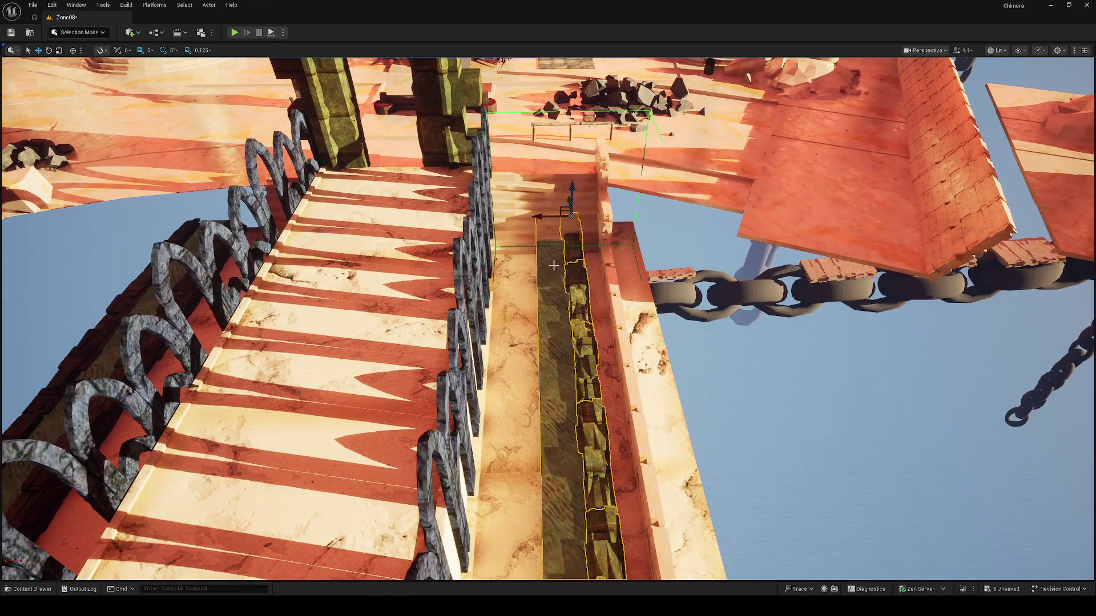
{"action": "scroll", "coordinate": [537, 216], "scroll_direction": "up", "scroll_amount": 4}
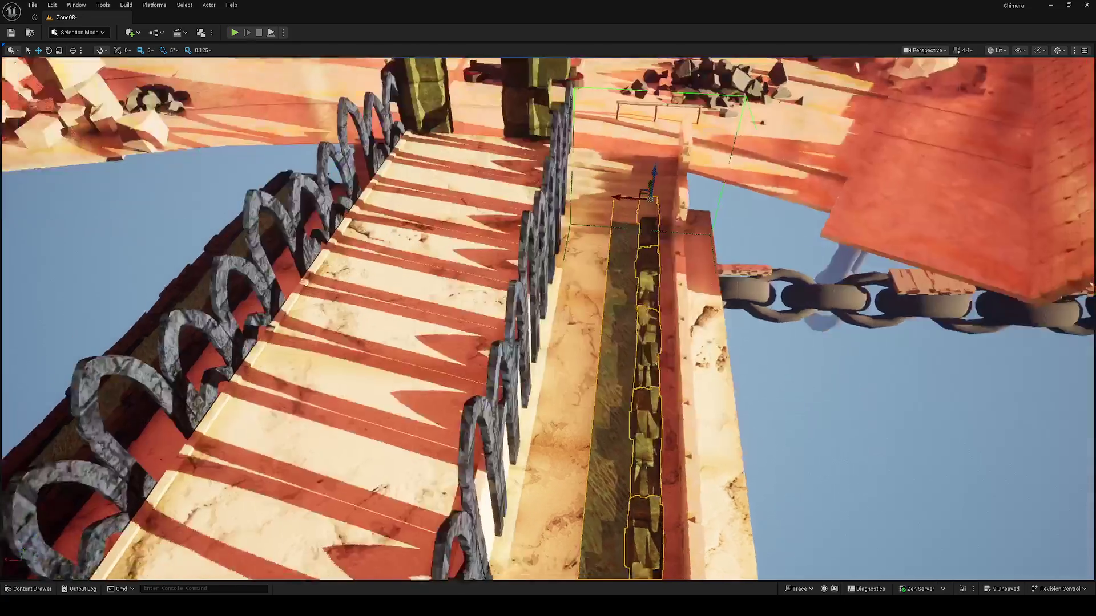
{"action": "mouse_move", "coordinate": [537, 216]}
{"action": "left_mouse_down"}
{"action": "mouse_move", "coordinate": [685, 228]}
{"action": "mouse_move", "coordinate": [491, 254]}
{"action": "left_mouse_up"}
{"action": "left_click", "coordinate": [491, 255]}
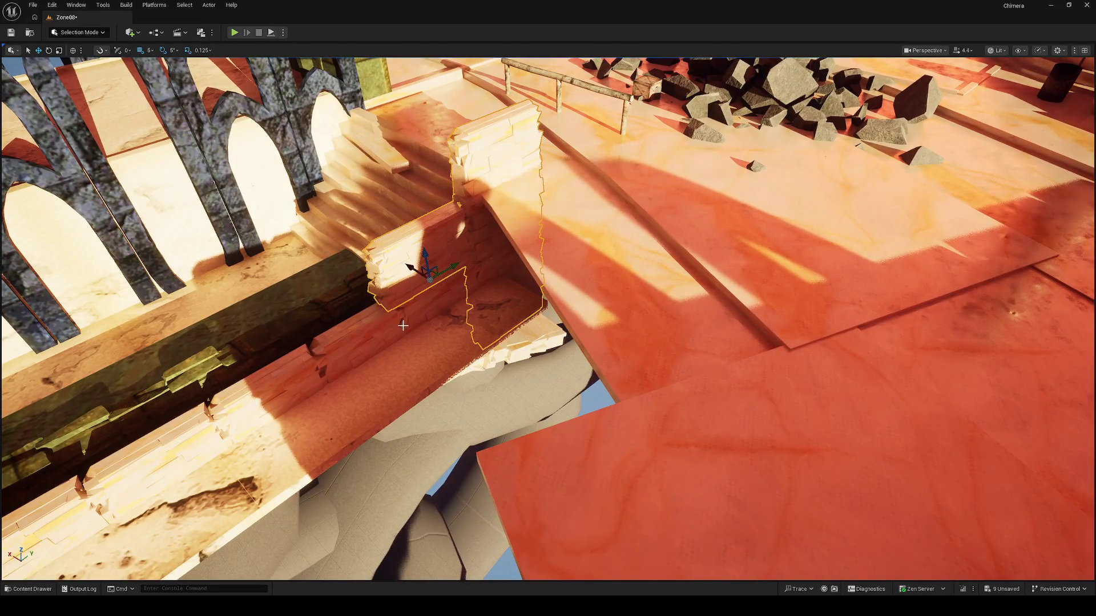
{"action": "left_click", "coordinate": [367, 341], "text": "ctrl"}
{"action": "key", "text": "f"}
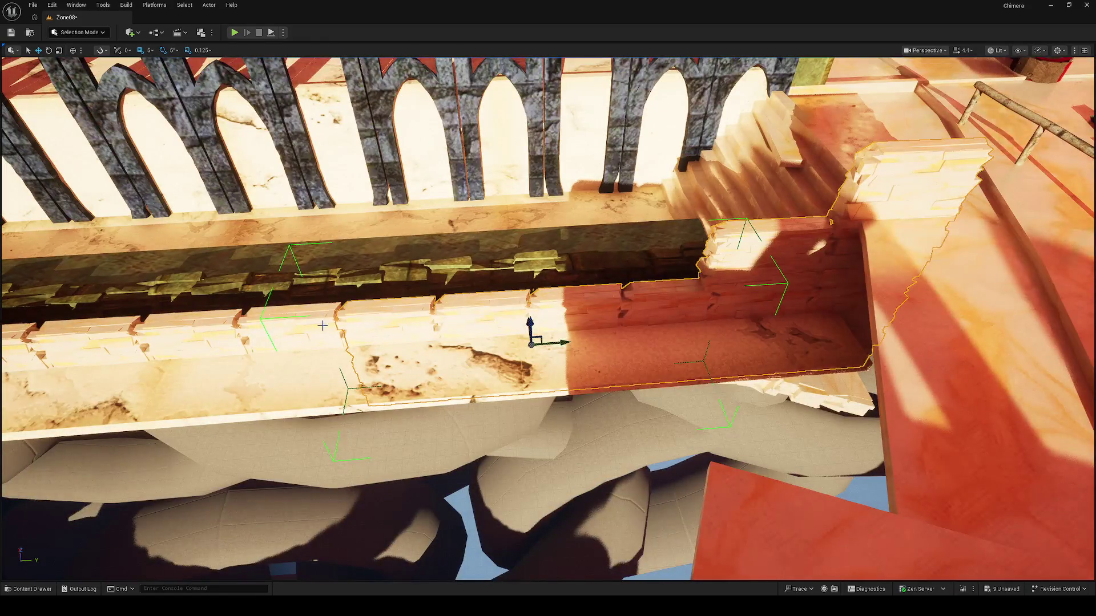
{"action": "left_click_drag", "start_coordinate": [323, 325], "coordinate": [535, 345]}
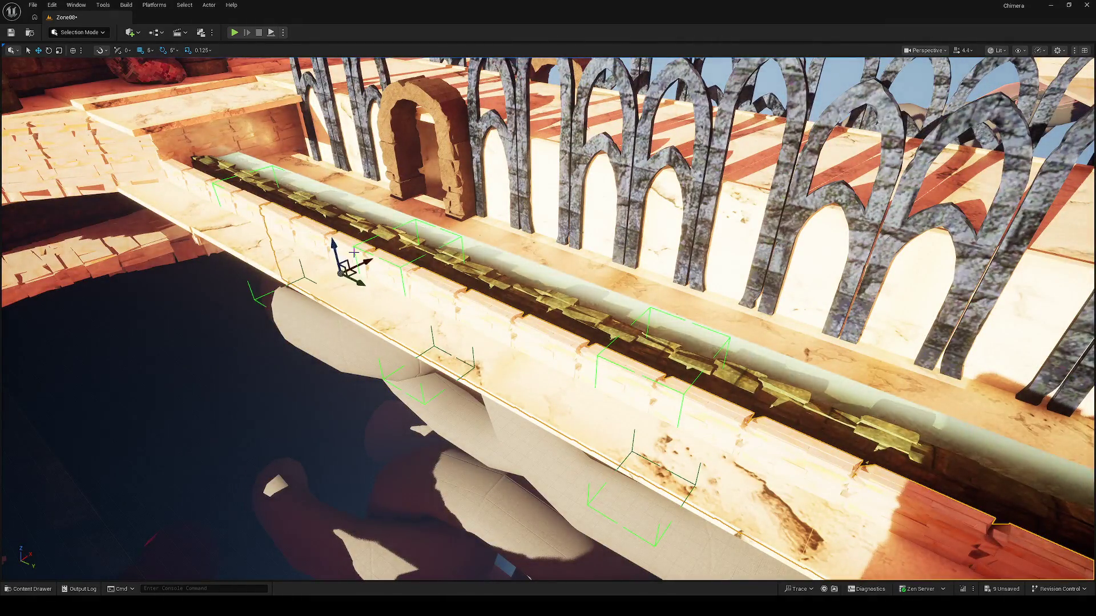
{"action": "key", "text": "Delete"}
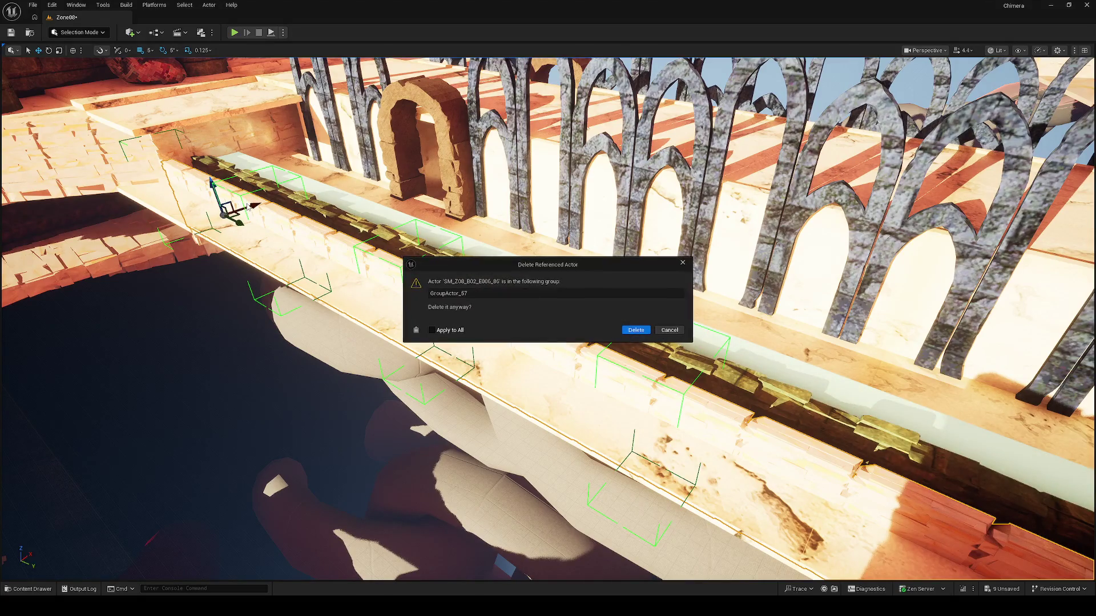
{"action": "left_click", "coordinate": [629, 332]}
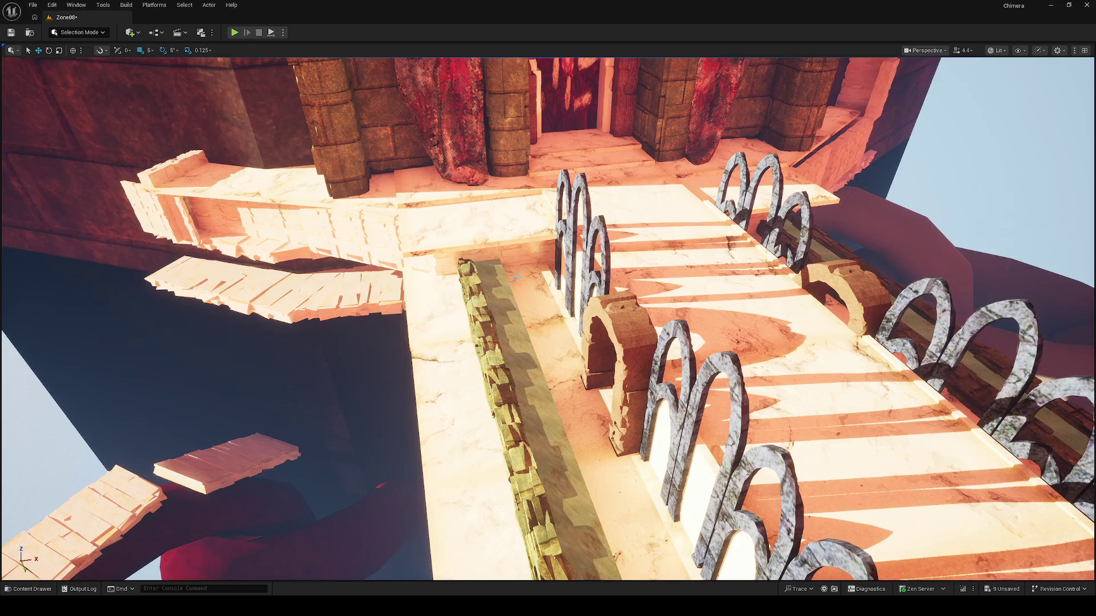
Select the mossy stone strip beside the walkway and shift it sideways along the bridge edge
{"action": "mouse_move", "coordinate": [516, 276]}
{"action": "left_mouse_down"}
{"action": "mouse_move", "coordinate": [516, 297]}
{"action": "mouse_move", "coordinate": [571, 296]}
{"action": "mouse_move", "coordinate": [516, 285]}
{"action": "mouse_move", "coordinate": [582, 288]}
{"action": "mouse_move", "coordinate": [470, 307]}
{"action": "left_mouse_up"}
{"action": "left_click", "coordinate": [470, 307]}
{"action": "key", "text": "f"}
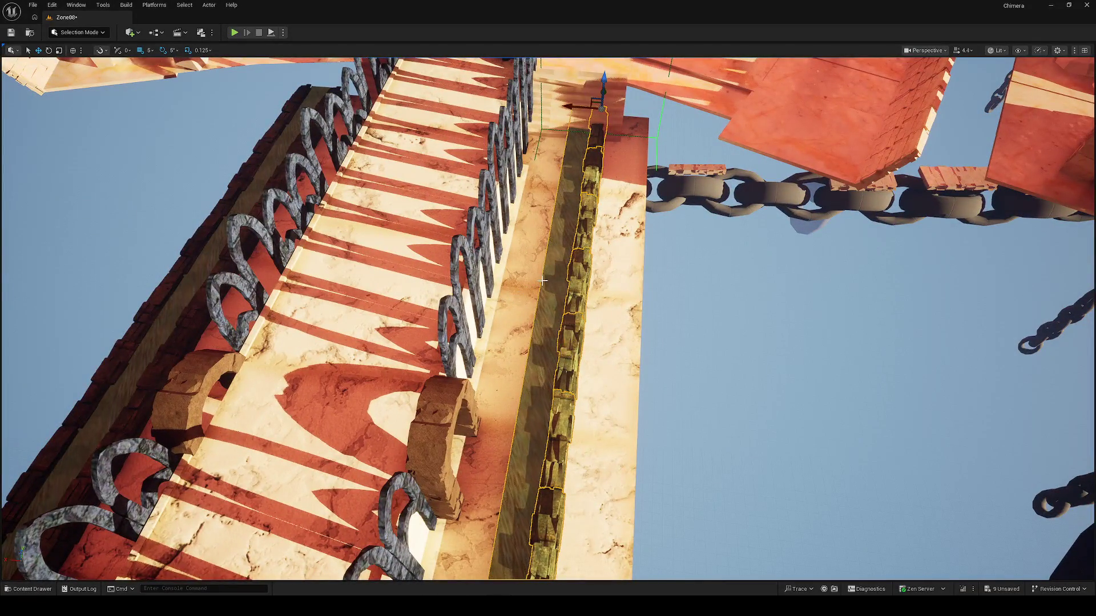
{"action": "mouse_move", "coordinate": [571, 106]}
{"action": "left_mouse_down"}
{"action": "mouse_move", "coordinate": [604, 112]}
{"action": "mouse_move", "coordinate": [474, 194]}
{"action": "mouse_move", "coordinate": [673, 168]}
{"action": "left_mouse_up"}
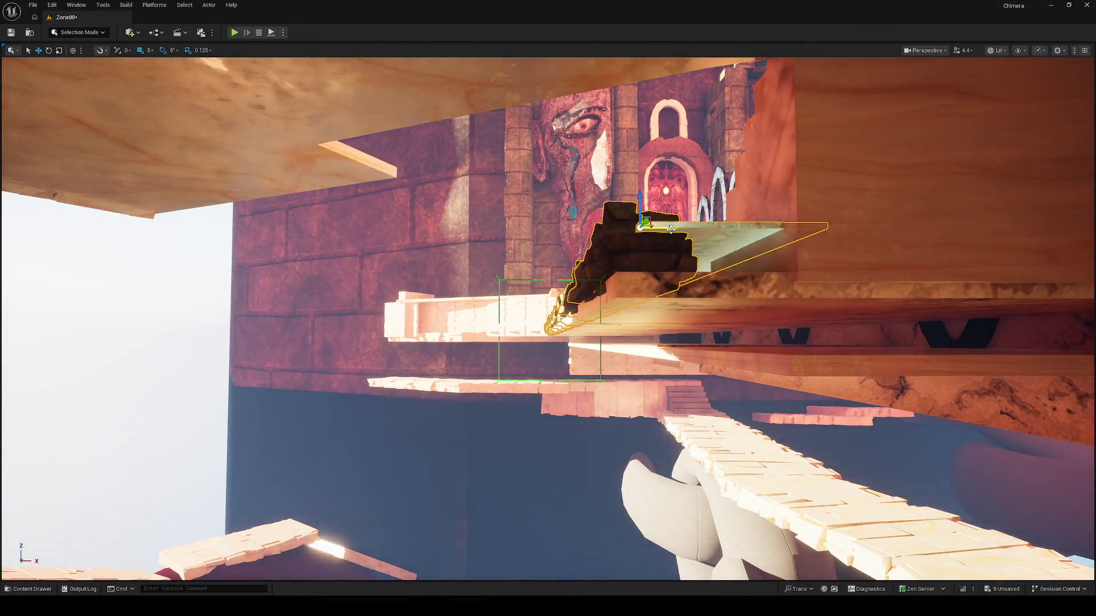
{"action": "mouse_move", "coordinate": [671, 230]}
{"action": "left_mouse_down"}
{"action": "mouse_move", "coordinate": [542, 246]}
{"action": "mouse_move", "coordinate": [668, 232]}
{"action": "mouse_move", "coordinate": [617, 251]}
{"action": "mouse_move", "coordinate": [537, 228]}
{"action": "mouse_move", "coordinate": [671, 234]}
{"action": "left_mouse_up"}
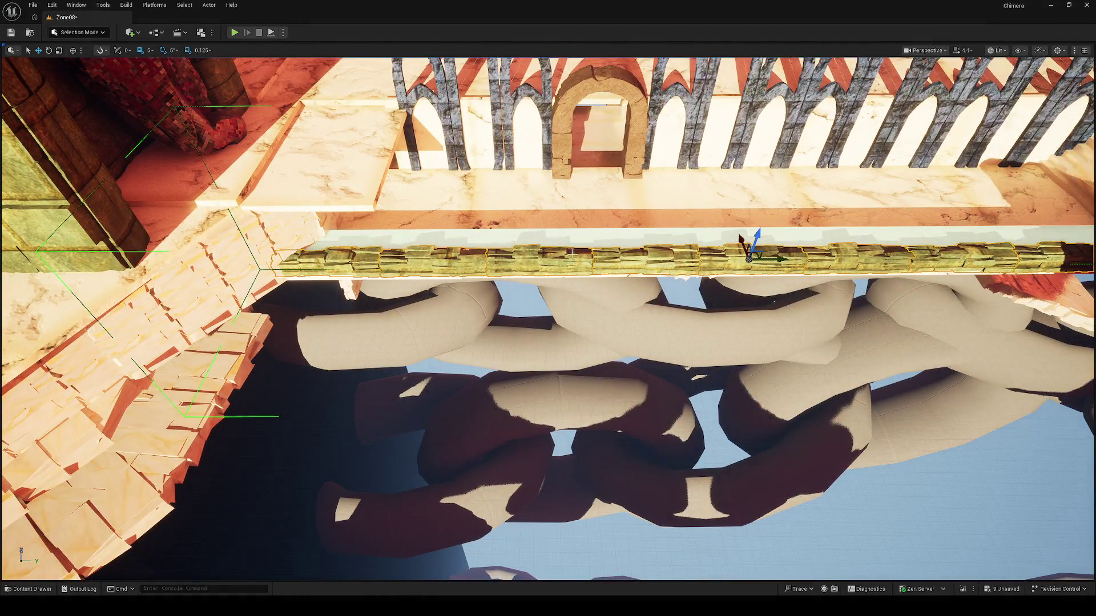
{"action": "mouse_move", "coordinate": [572, 252]}
{"action": "left_mouse_down"}
{"action": "mouse_move", "coordinate": [725, 235]}
{"action": "mouse_move", "coordinate": [618, 274]}
{"action": "mouse_move", "coordinate": [575, 386]}
{"action": "left_mouse_up"}
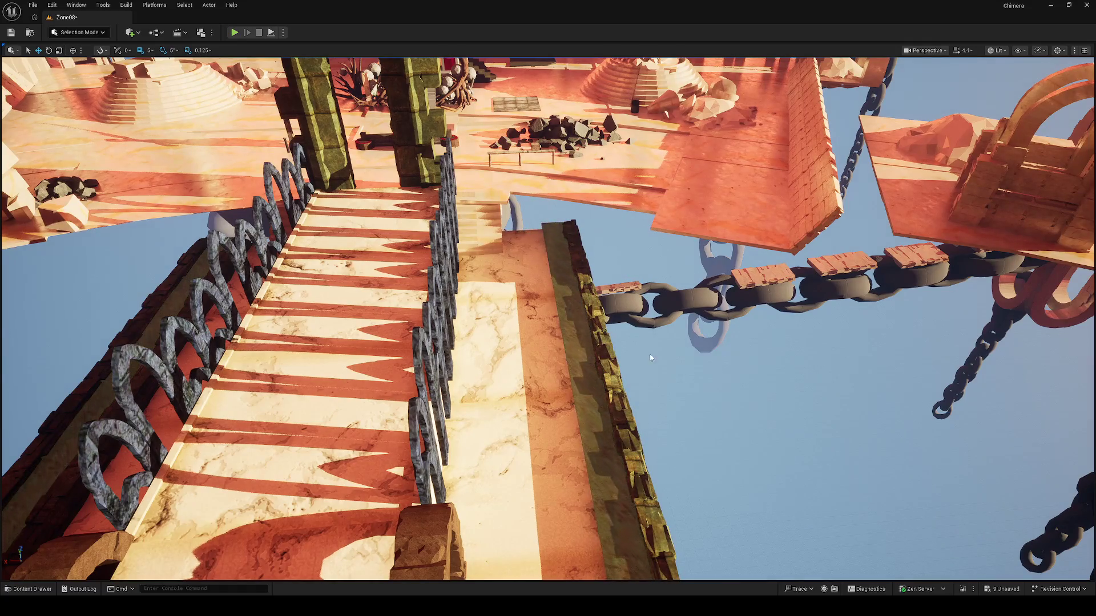
{"action": "mouse_move", "coordinate": [575, 247]}
{"action": "left_mouse_down"}
{"action": "mouse_move", "coordinate": [405, 273]}
{"action": "mouse_move", "coordinate": [479, 302]}
{"action": "mouse_move", "coordinate": [479, 331]}
{"action": "mouse_move", "coordinate": [428, 359]}
{"action": "mouse_move", "coordinate": [420, 391]}
{"action": "mouse_move", "coordinate": [287, 256]}
{"action": "left_mouse_up"}
{"action": "left_click", "coordinate": [500, 258]}
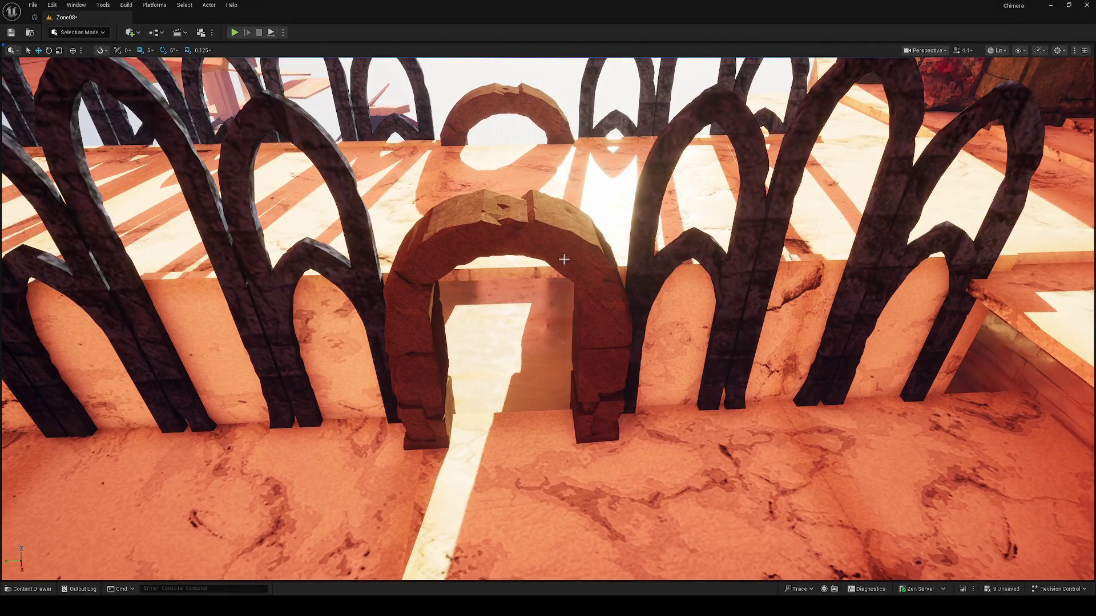
{"action": "left_click_drag", "start_coordinate": [645, 221], "coordinate": [636, 226]}
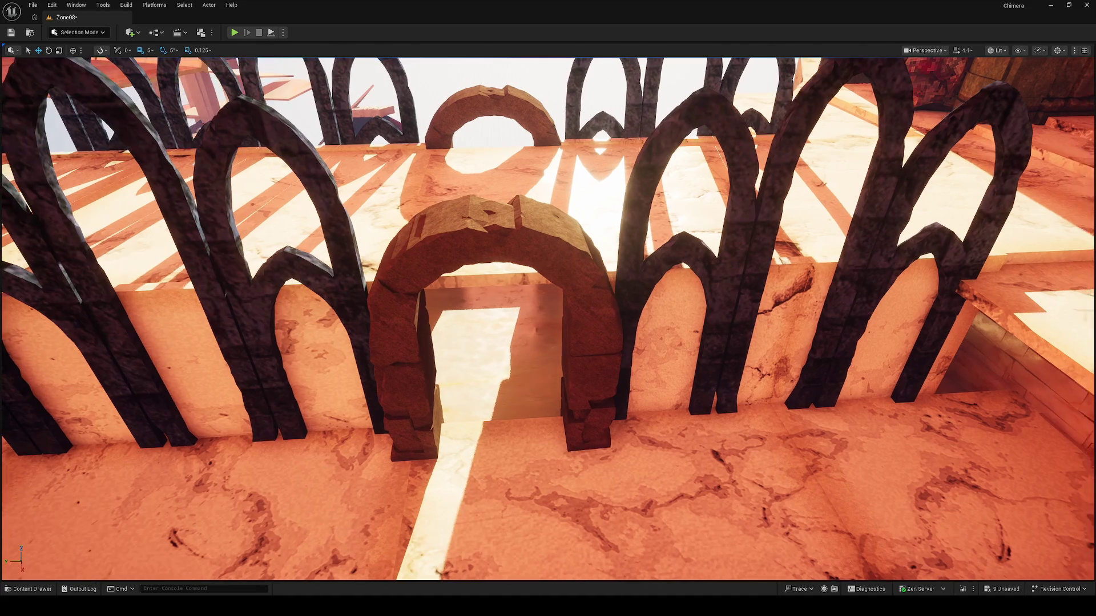
{"action": "mouse_move", "coordinate": [486, 240]}
{"action": "left_mouse_down"}
{"action": "mouse_move", "coordinate": [442, 267]}
{"action": "mouse_move", "coordinate": [437, 259]}
{"action": "left_mouse_up"}
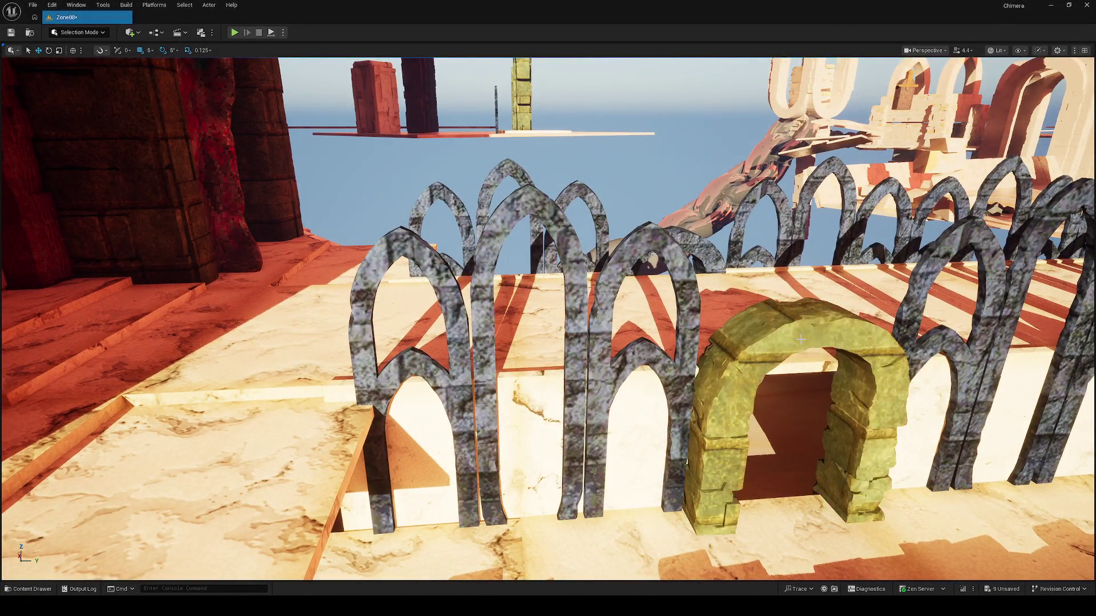
{"action": "left_click_drag", "start_coordinate": [801, 340], "coordinate": [796, 361]}
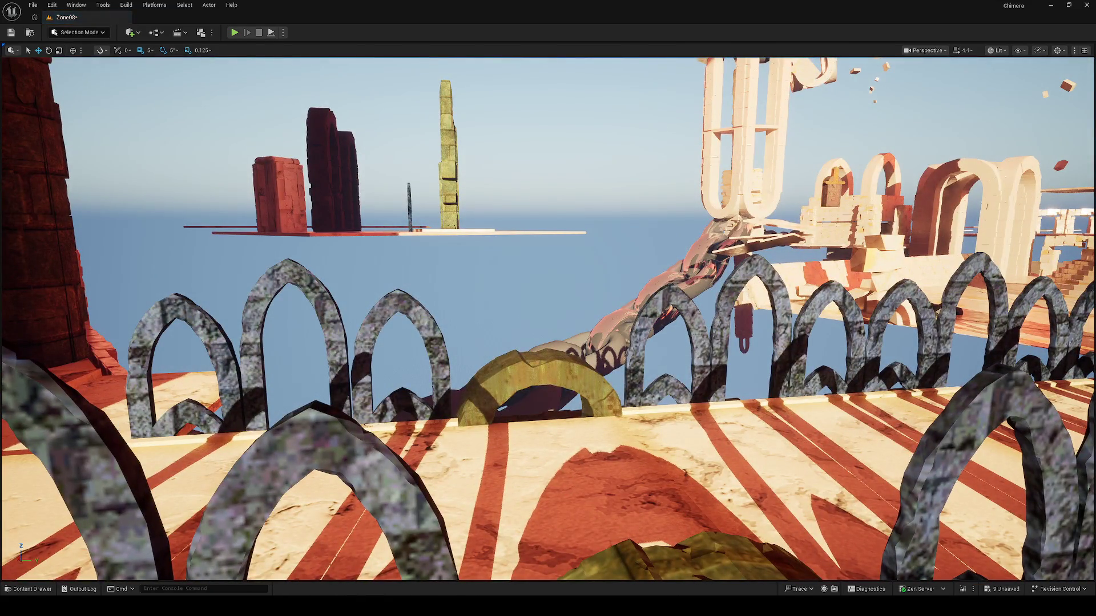
{"action": "mouse_move", "coordinate": [510, 380]}
{"action": "left_mouse_down"}
{"action": "mouse_move", "coordinate": [503, 406]}
{"action": "mouse_move", "coordinate": [497, 382]}
{"action": "mouse_move", "coordinate": [469, 387]}
{"action": "mouse_move", "coordinate": [505, 330]}
{"action": "left_mouse_up"}
{"action": "left_click", "coordinate": [469, 388]}
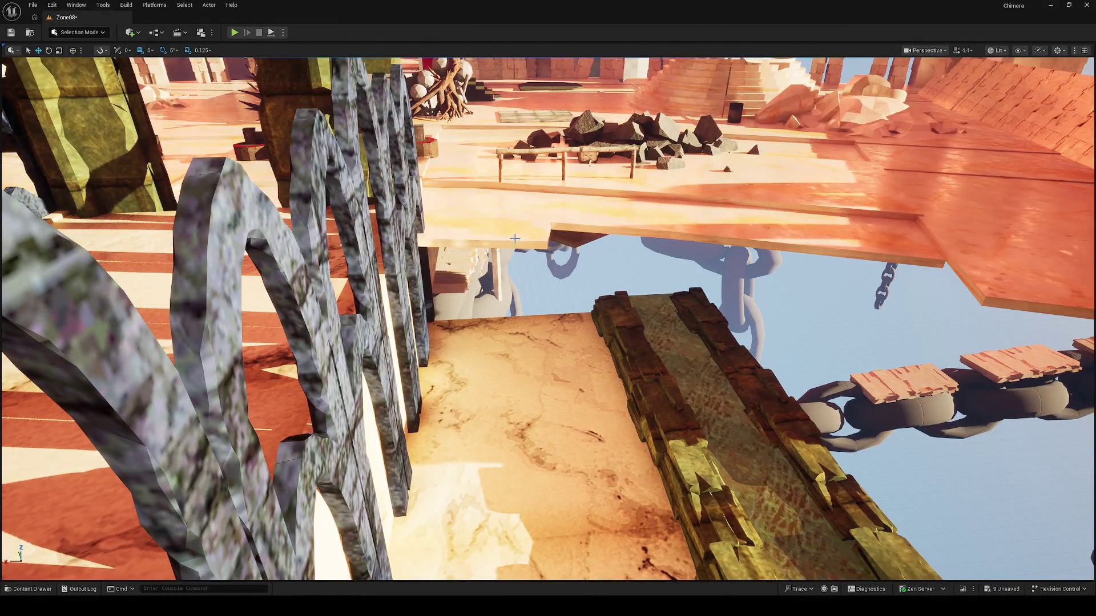
{"action": "mouse_move", "coordinate": [516, 238]}
{"action": "left_mouse_down"}
{"action": "mouse_move", "coordinate": [483, 227]}
{"action": "mouse_move", "coordinate": [620, 292]}
{"action": "mouse_move", "coordinate": [386, 370]}
{"action": "mouse_move", "coordinate": [534, 265]}
{"action": "left_mouse_up"}
Delete two grouped brick ledge pieces beneath the walkway, confirming each Delete Referenced Actor prompt
{"action": "key", "text": "Delete"}
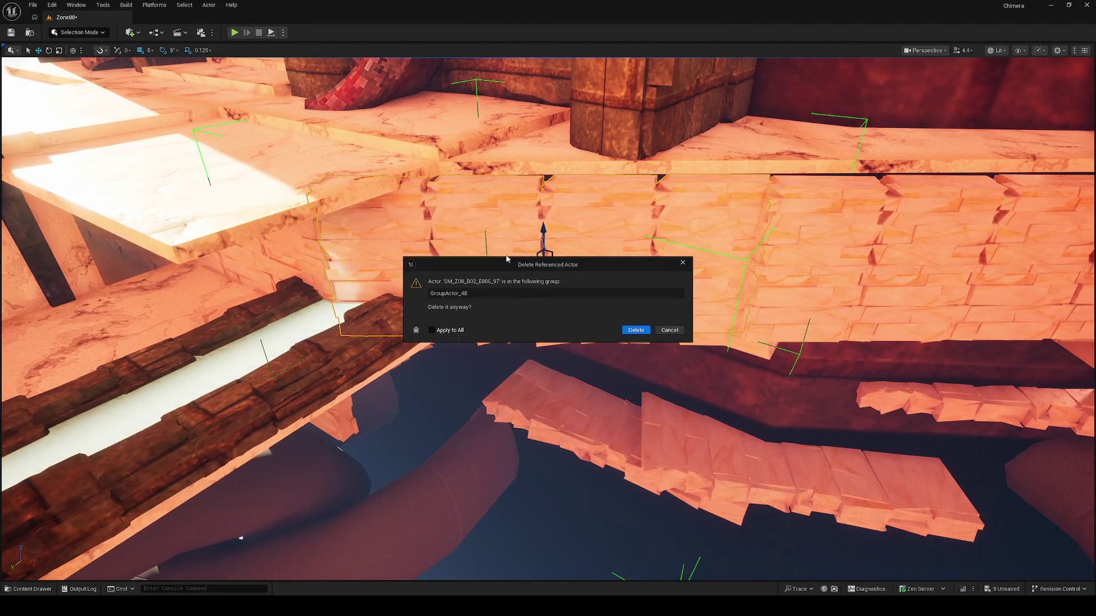
{"action": "key", "text": "Return"}
{"action": "key", "text": "Return"}
{"action": "left_click_drag", "start_coordinate": [660, 341], "coordinate": [531, 321]}
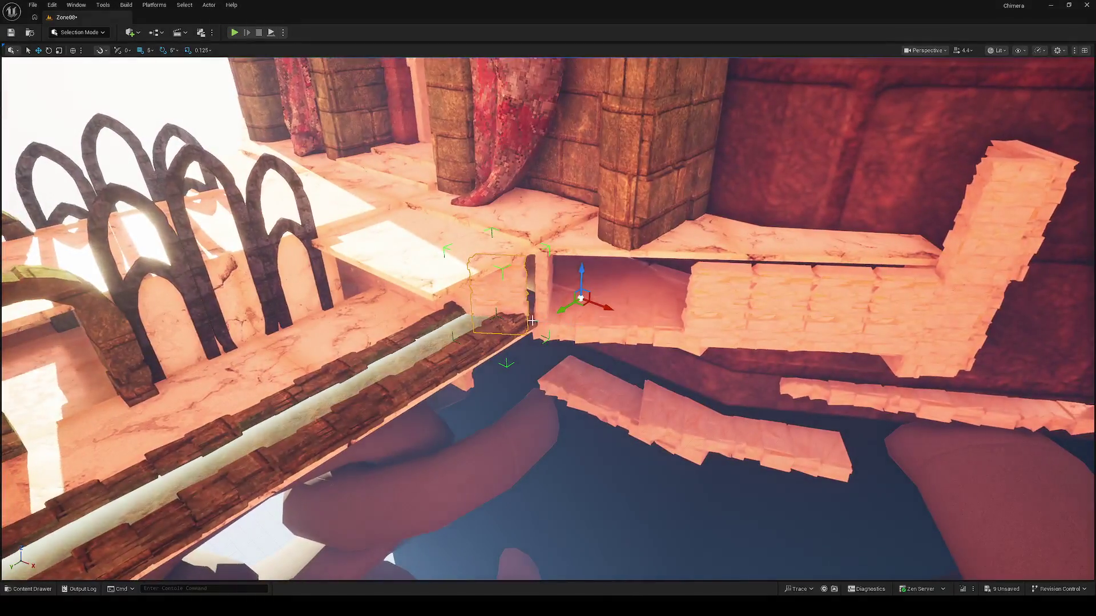
{"action": "key", "text": "Delete"}
{"action": "left_click", "coordinate": [646, 329]}
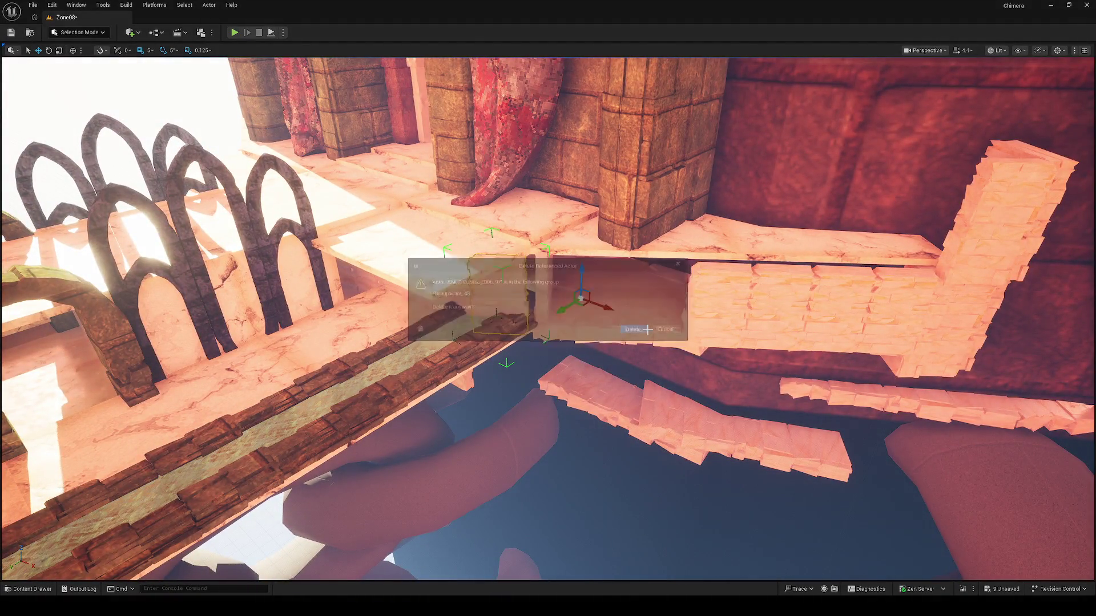
{"action": "left_click_drag", "start_coordinate": [531, 321], "coordinate": [485, 303]}
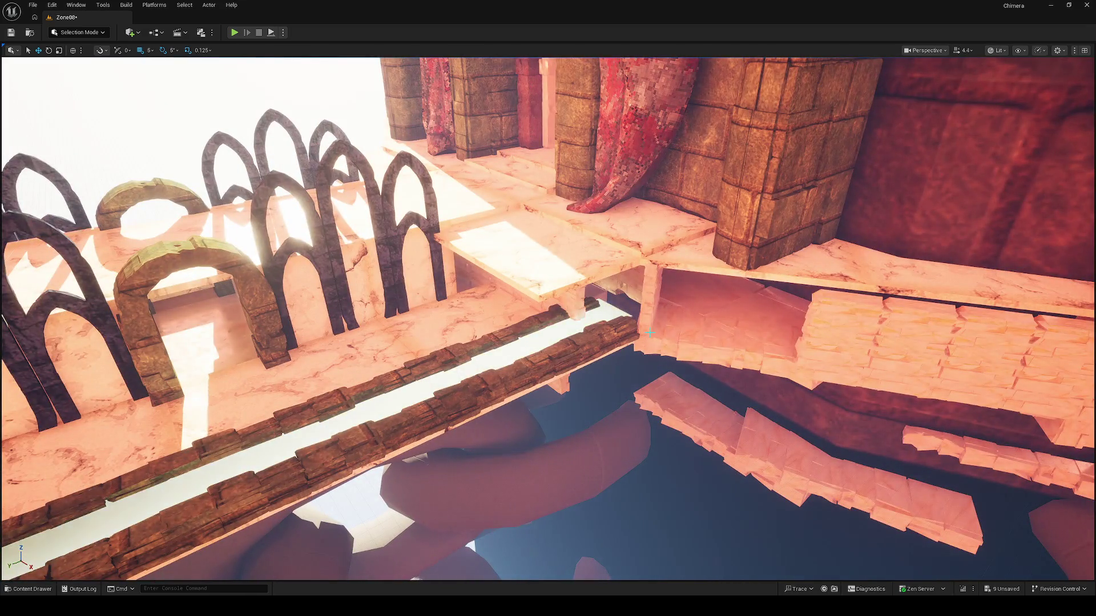
{"action": "left_click_drag", "start_coordinate": [667, 354], "coordinate": [622, 331]}
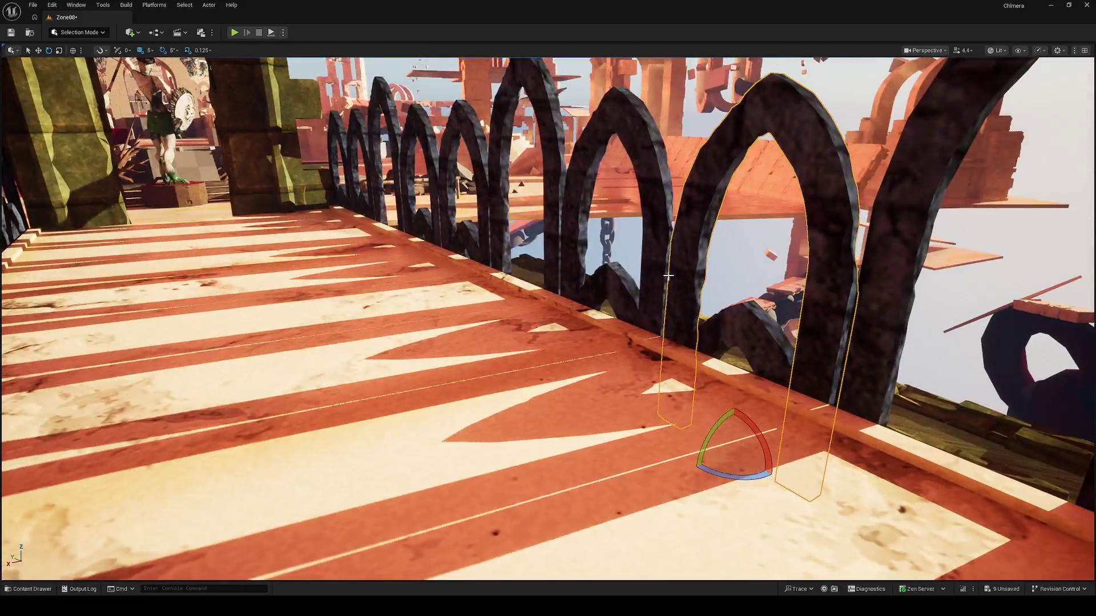
Rotate the arch railing -90° to lie flat, raise it above the floor, and tilt it -5°
{"action": "left_click_drag", "start_coordinate": [708, 442], "coordinate": [722, 503]}
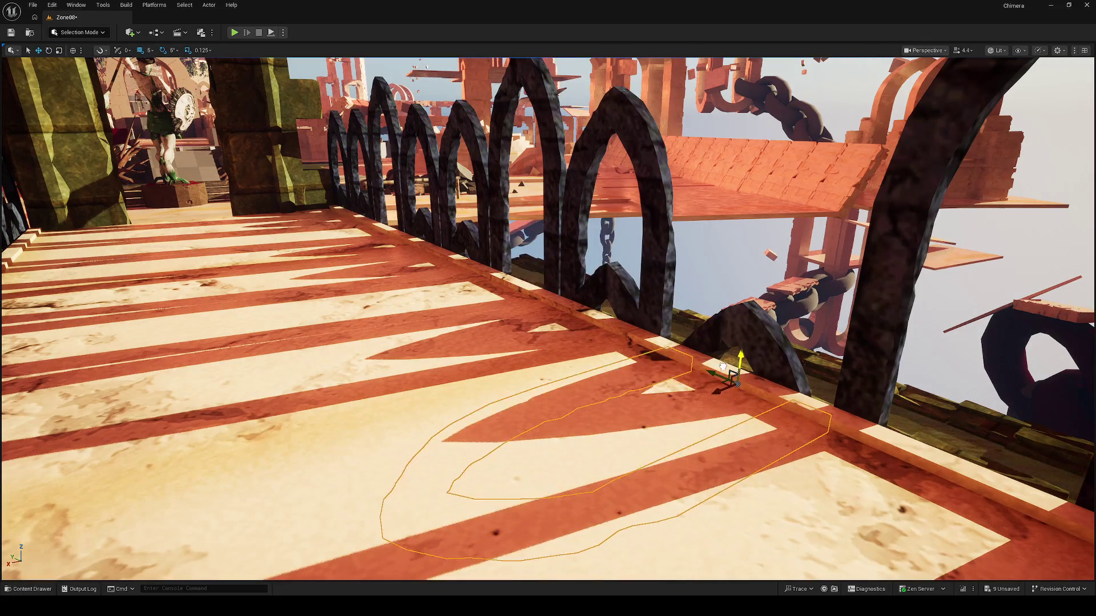
{"action": "left_click_drag", "start_coordinate": [723, 366], "coordinate": [723, 348]}
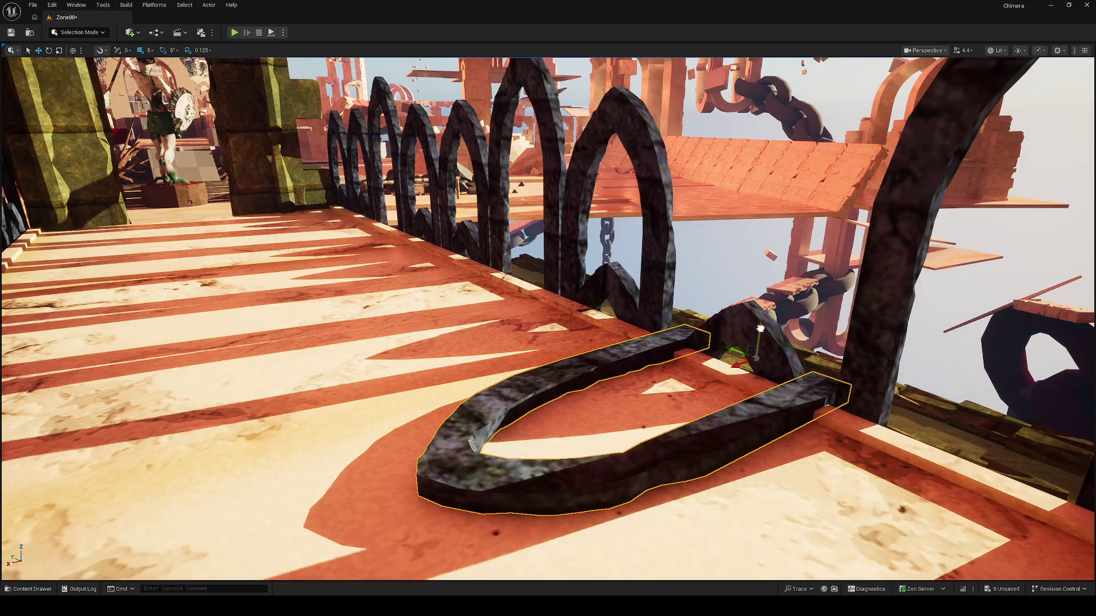
{"action": "left_click_drag", "start_coordinate": [734, 339], "coordinate": [763, 310]}
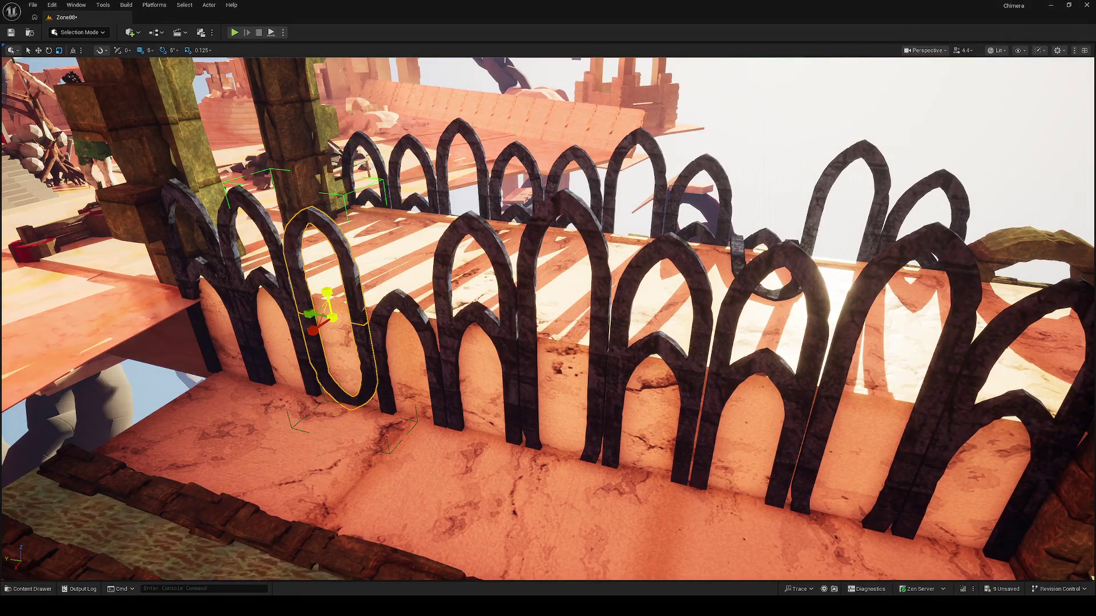
Lower the current arch railing slightly and slide the next arch a little left in world space
{"action": "key", "text": "w"}
{"action": "mouse_move", "coordinate": [330, 288]}
{"action": "left_mouse_down"}
{"action": "mouse_move", "coordinate": [330, 311]}
{"action": "mouse_move", "coordinate": [628, 289]}
{"action": "left_mouse_up"}
{"action": "key", "text": "e"}
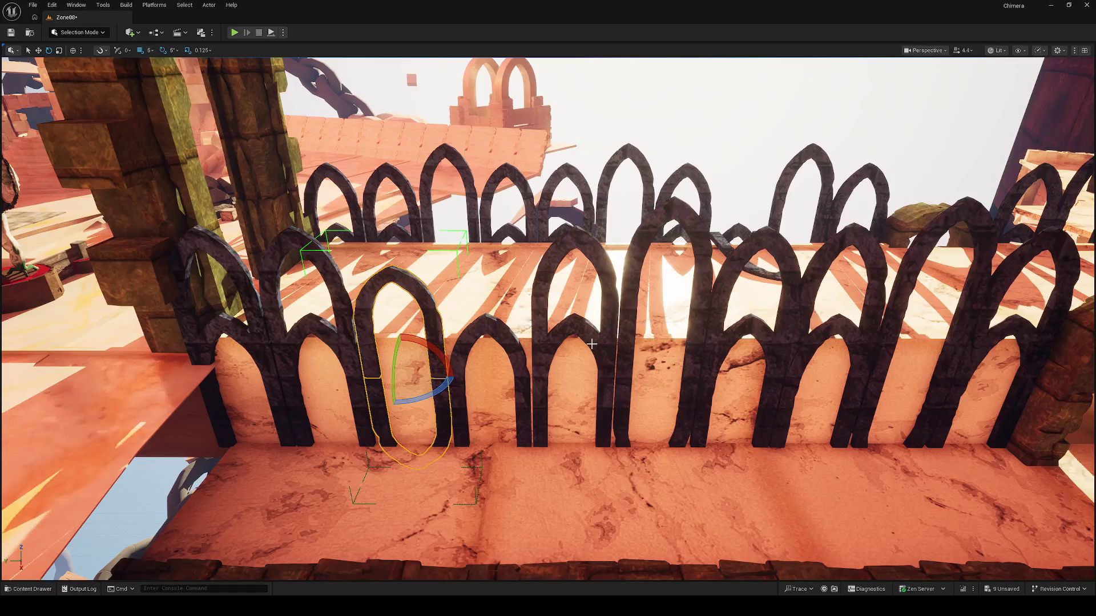
{"action": "left_click", "coordinate": [521, 414]}
{"action": "key", "text": "w"}
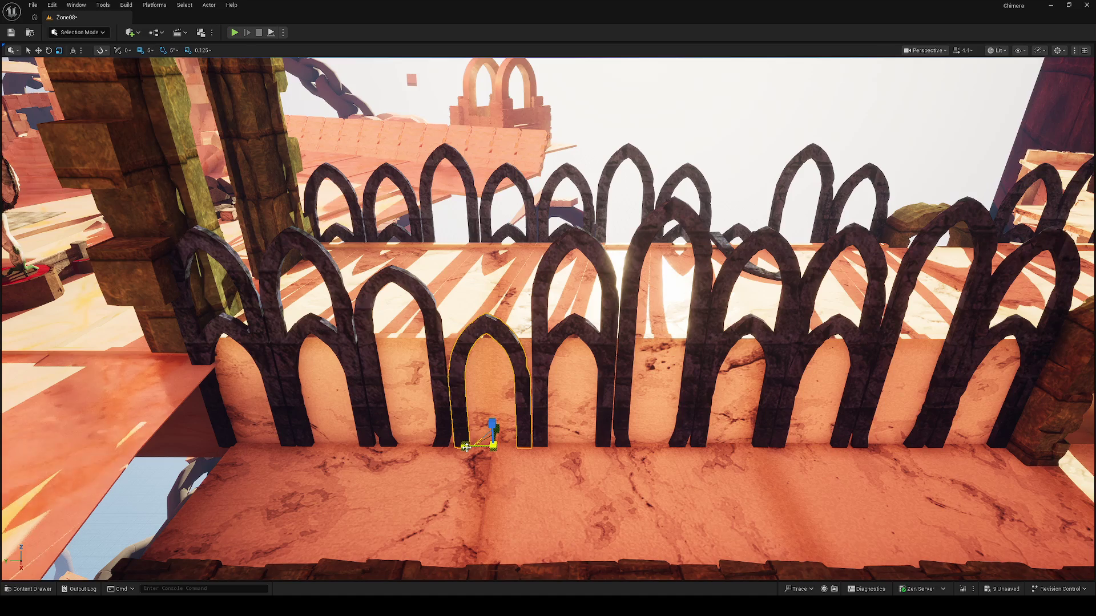
{"action": "key", "text": "ctrl+grave"}
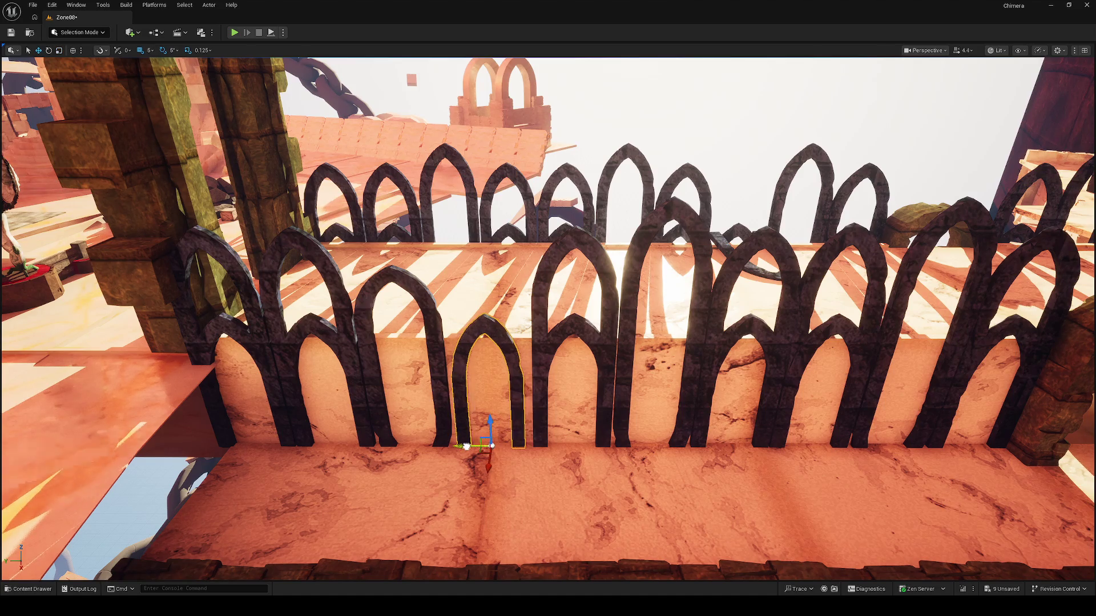
{"action": "left_click_drag", "start_coordinate": [466, 446], "coordinate": [462, 447]}
Lean the tall middle arch to the left and nudge it slightly left
{"action": "left_click", "coordinate": [558, 330]}
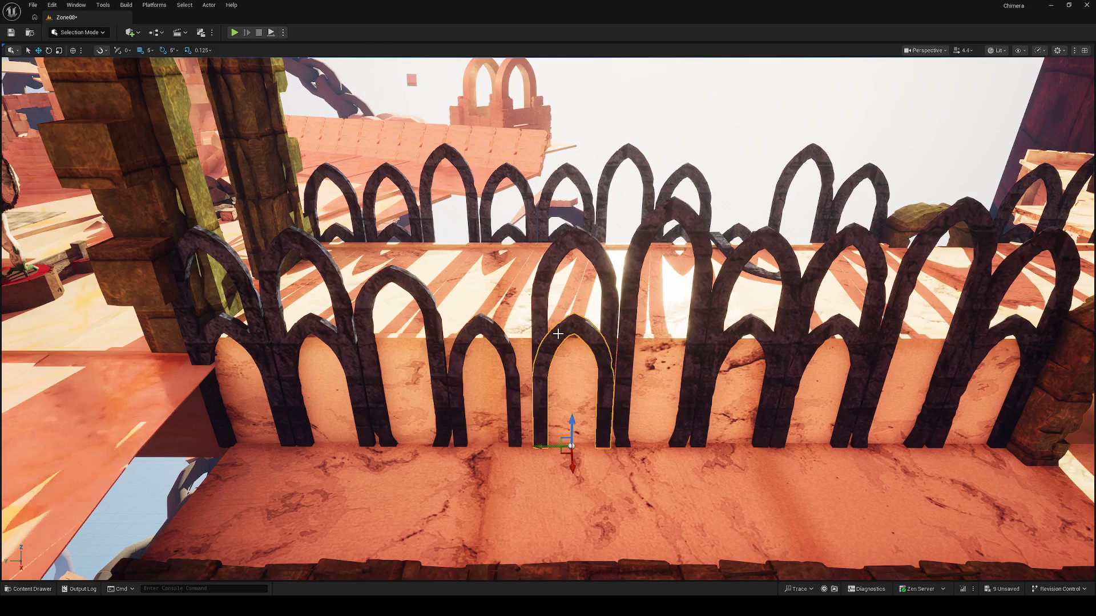
{"action": "left_click", "coordinate": [553, 298], "text": "ctrl"}
{"action": "left_click", "coordinate": [562, 334]}
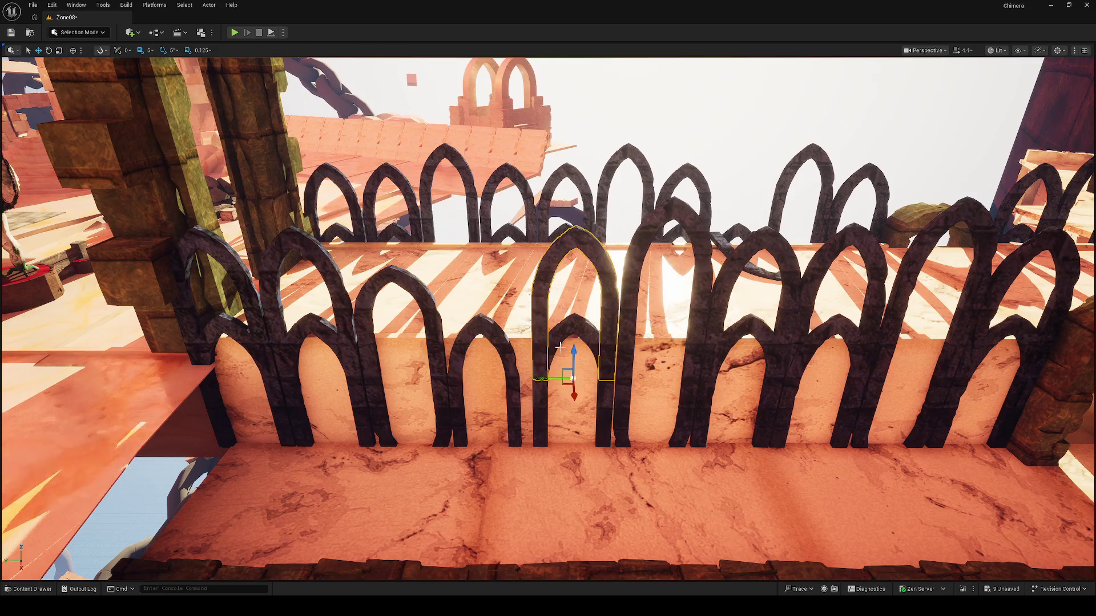
{"action": "left_click", "coordinate": [565, 361]}
{"action": "key", "text": "e"}
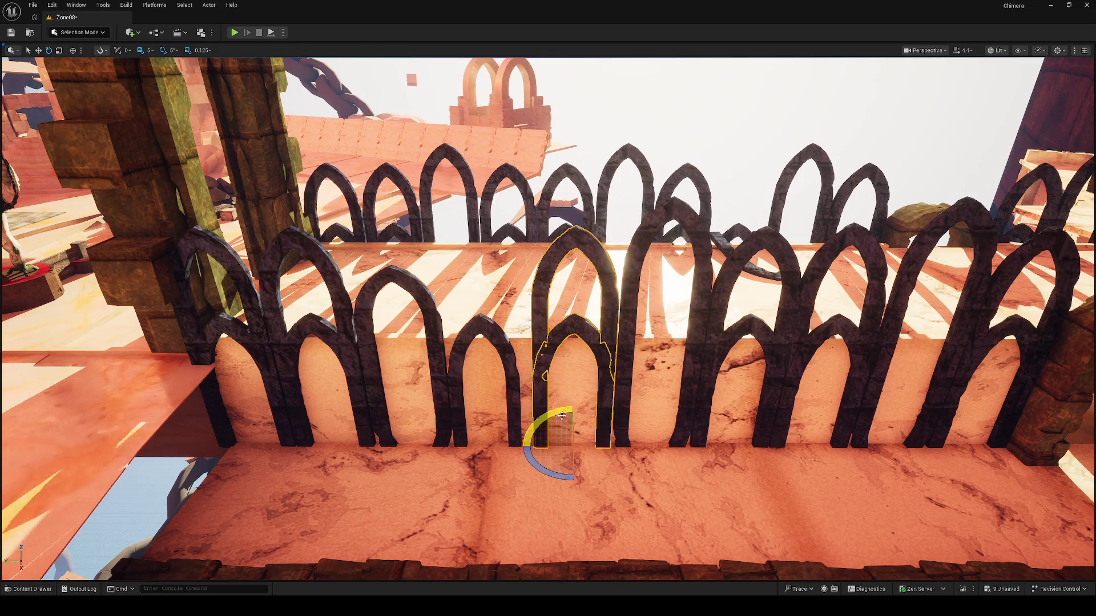
{"action": "left_click_drag", "start_coordinate": [533, 435], "coordinate": [563, 399]}
{"action": "key", "text": "w"}
{"action": "left_click_drag", "start_coordinate": [544, 440], "coordinate": [541, 445]}
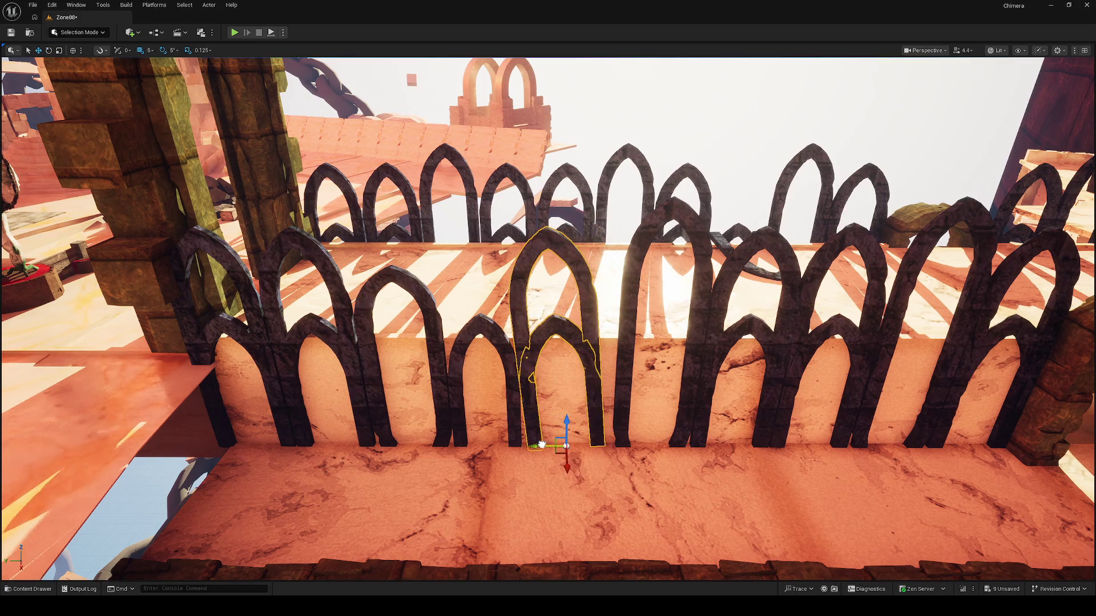
Rotate the neighbouring tall arch upright, then undo that rotation
{"action": "left_click", "coordinate": [623, 363]}
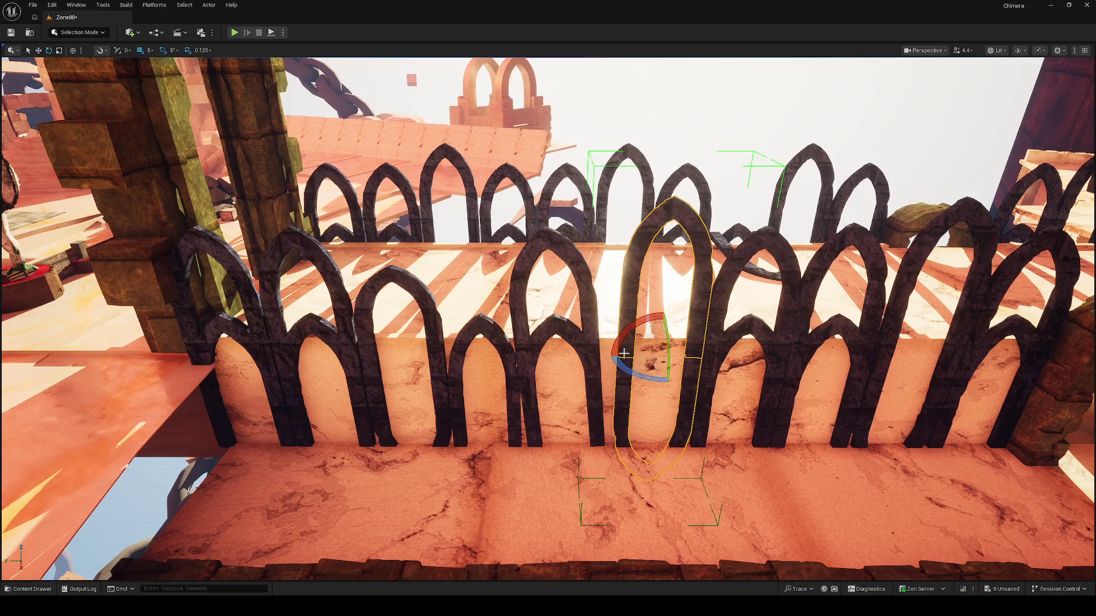
{"action": "key", "text": "e"}
{"action": "left_click_drag", "start_coordinate": [632, 356], "coordinate": [628, 336]}
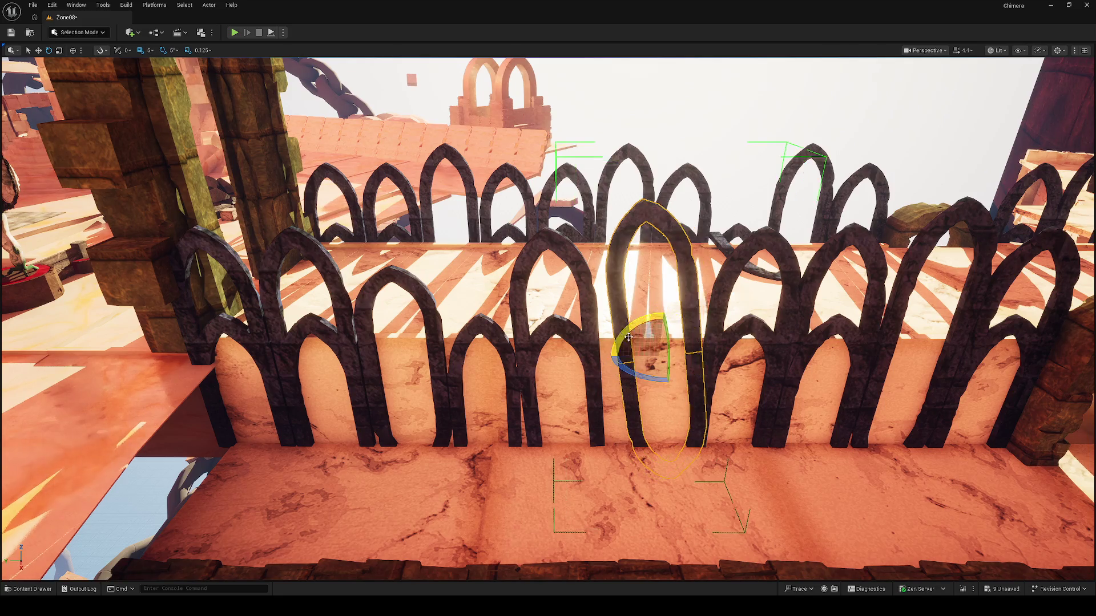
{"action": "key", "text": "w"}
{"action": "key", "text": "ctrl+z"}
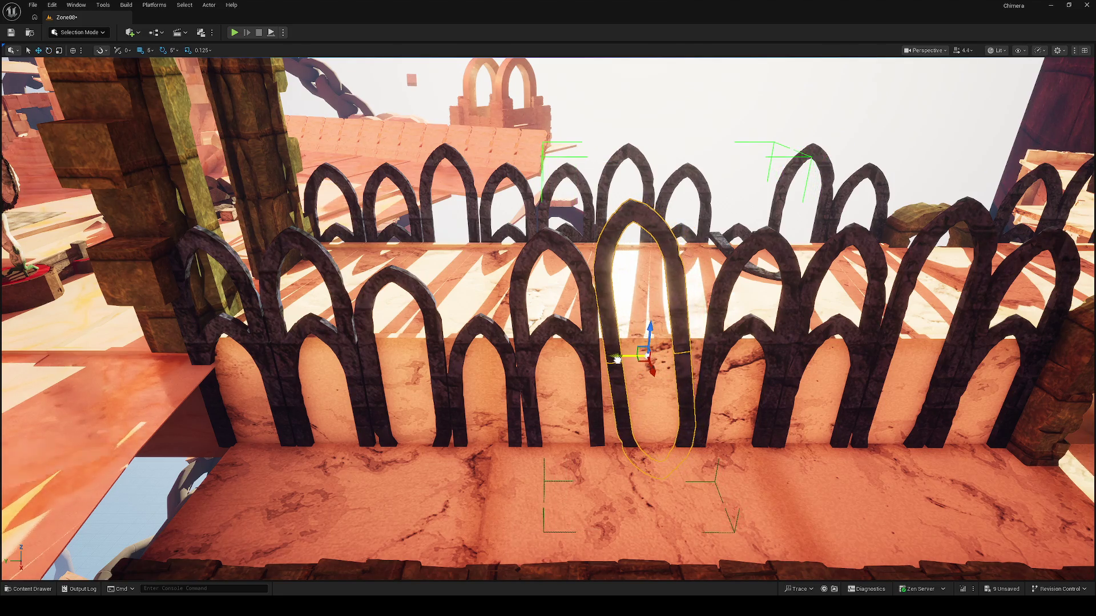
{"action": "key", "text": "ctrl+z"}
{"action": "key", "text": "ctrl+z"}
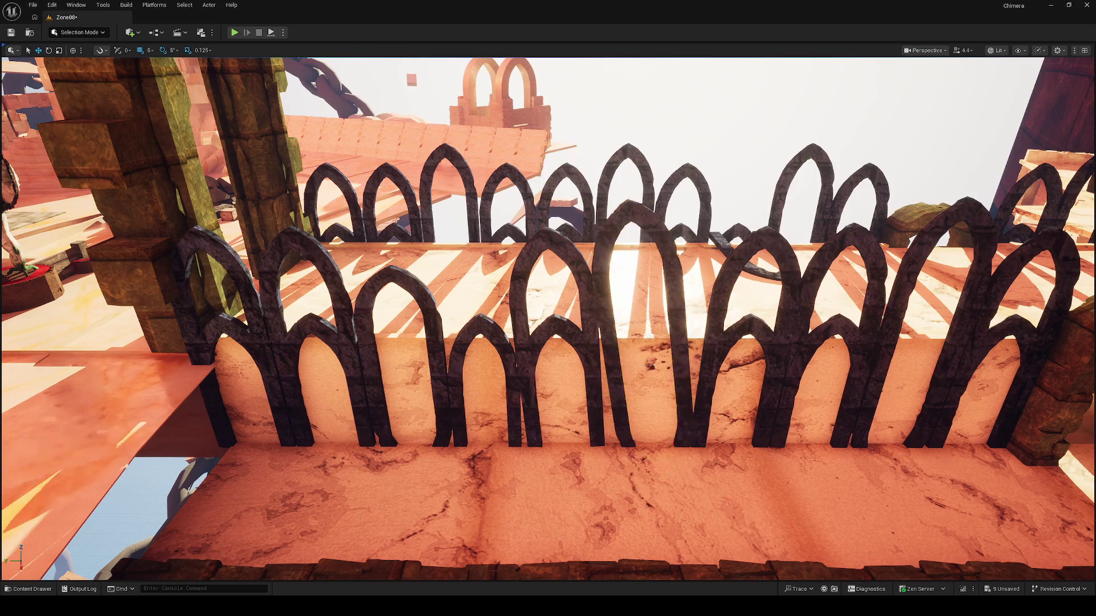
Tilt one of the dark fence arches so it leans to the left
{"action": "mouse_move", "coordinate": [454, 373]}
{"action": "left_mouse_down"}
{"action": "mouse_move", "coordinate": [417, 359]}
{"action": "mouse_move", "coordinate": [453, 373]}
{"action": "left_mouse_up"}
{"action": "left_click", "coordinate": [437, 361]}
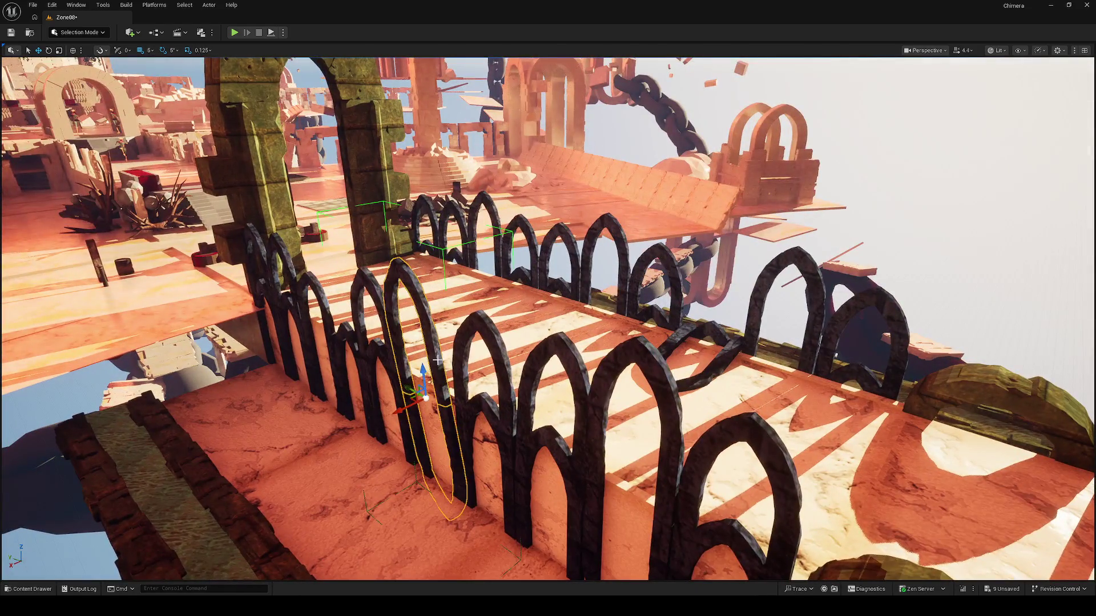
{"action": "key", "text": "e"}
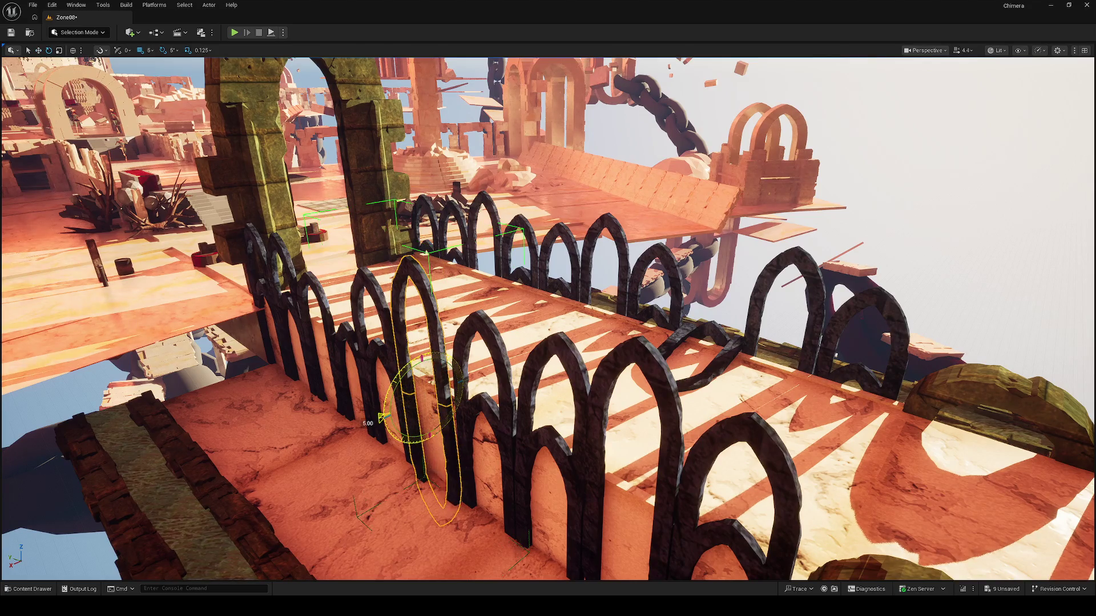
{"action": "mouse_move", "coordinate": [397, 379]}
{"action": "left_mouse_down"}
{"action": "mouse_move", "coordinate": [393, 415]}
{"action": "mouse_move", "coordinate": [519, 392]}
{"action": "left_mouse_up"}
{"action": "key", "text": "w"}
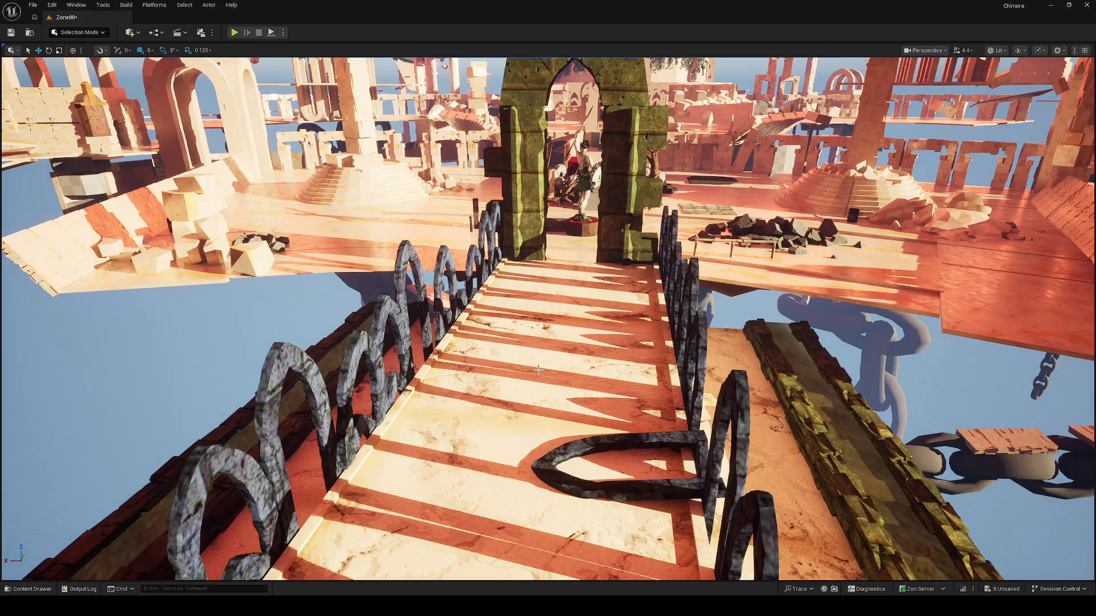
{"action": "left_click_drag", "start_coordinate": [538, 370], "coordinate": [539, 343]}
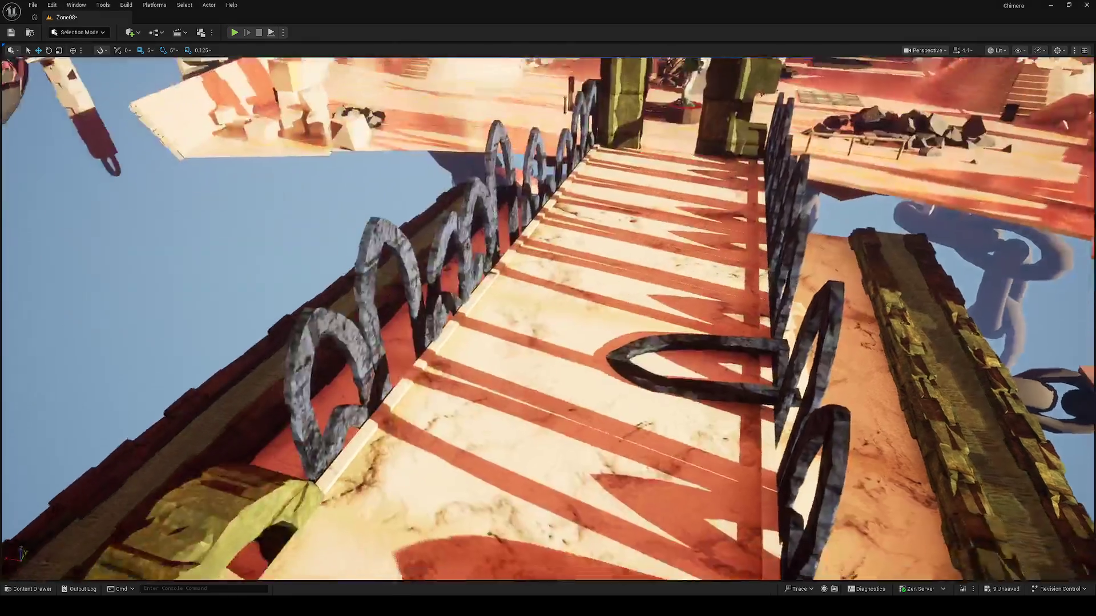
{"action": "left_click_drag", "start_coordinate": [622, 341], "coordinate": [622, 341]}
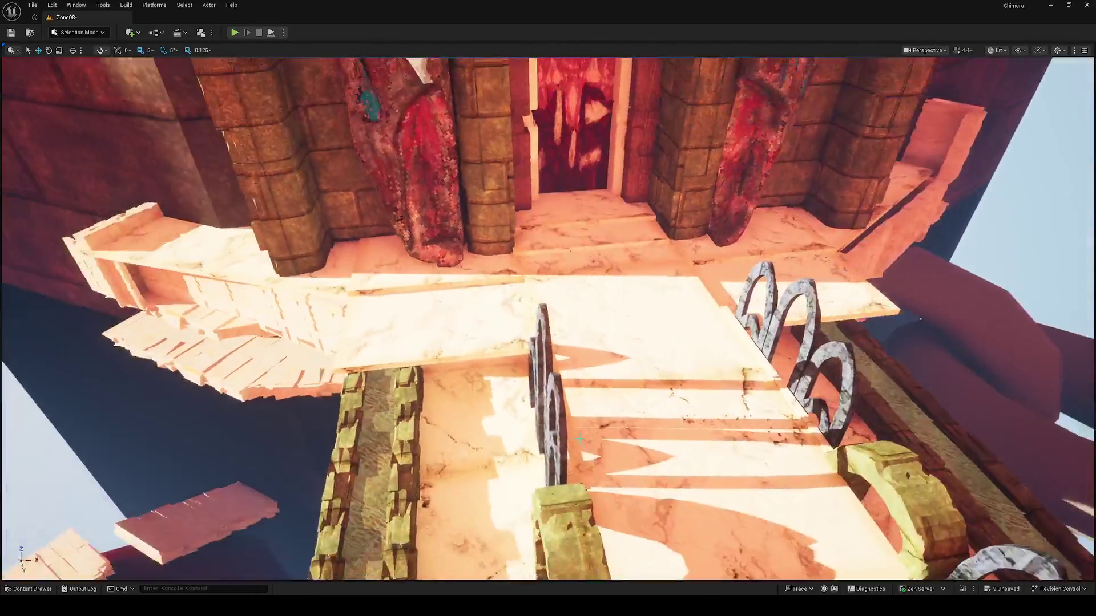
{"action": "key", "text": "g"}
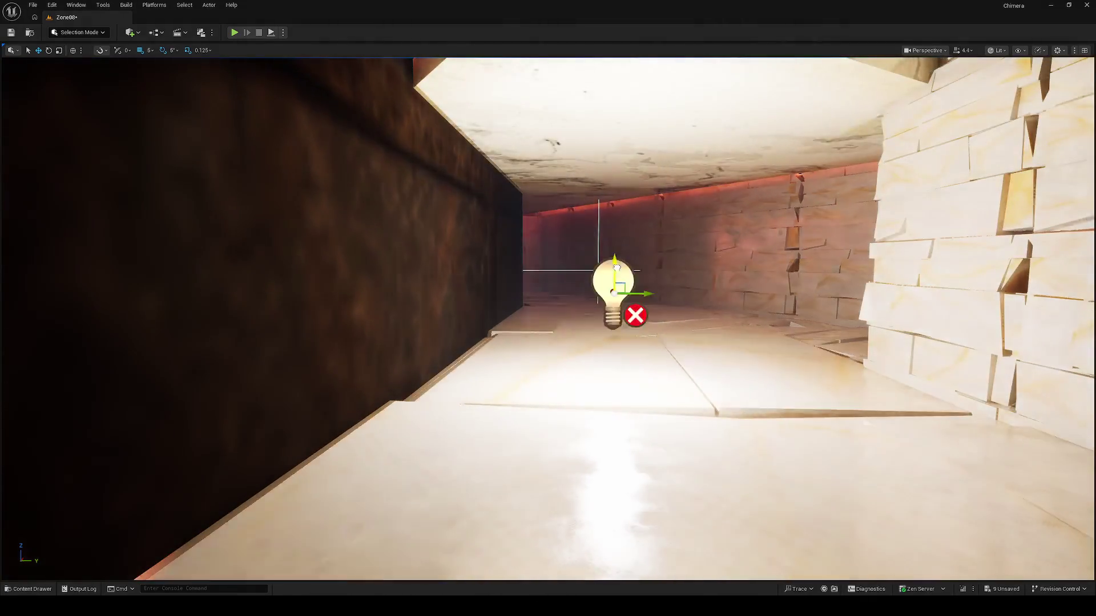
Raise the point light higher in the corridor, then delete it
{"action": "left_click_drag", "start_coordinate": [616, 267], "coordinate": [620, 214]}
{"action": "key", "text": "Delete"}
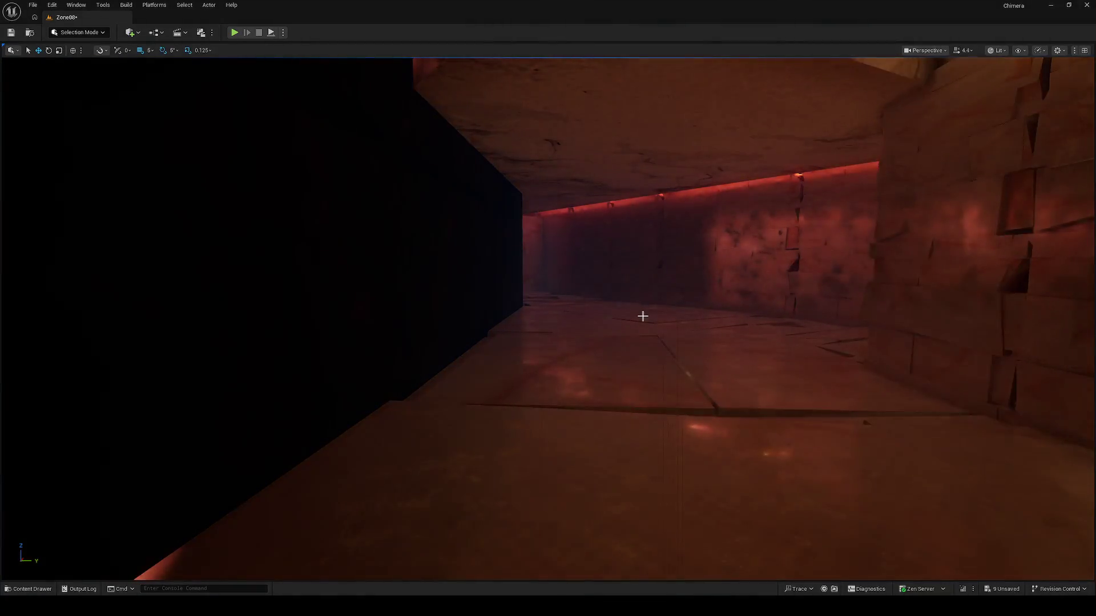
{"action": "left_click_drag", "start_coordinate": [641, 316], "coordinate": [491, 312]}
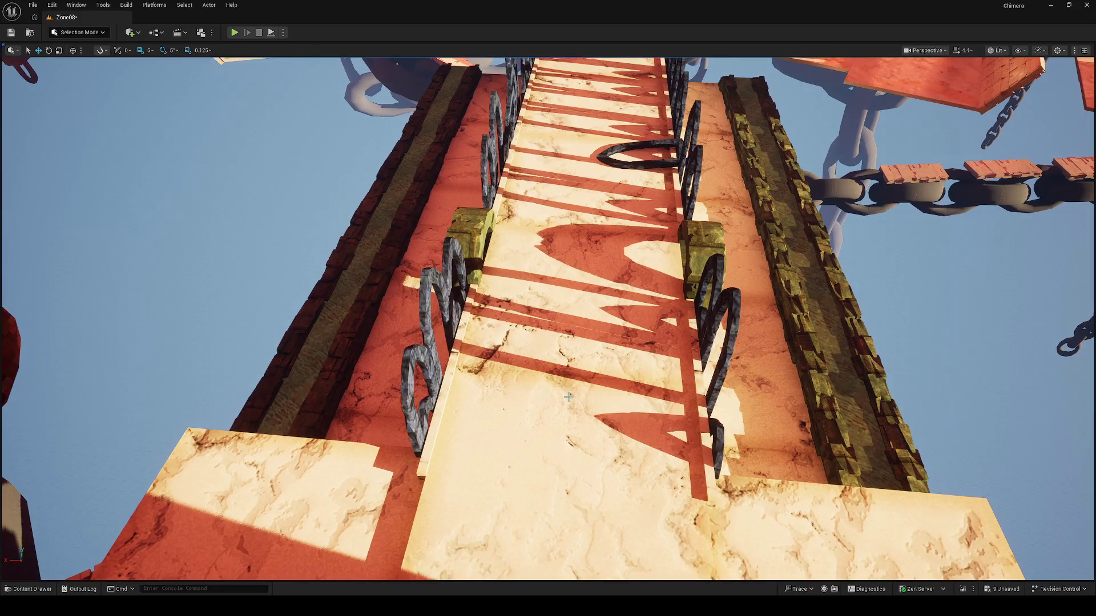
Start a Play From Here test from the marble walkway's floor slab
{"action": "right_click", "coordinate": [569, 397]}
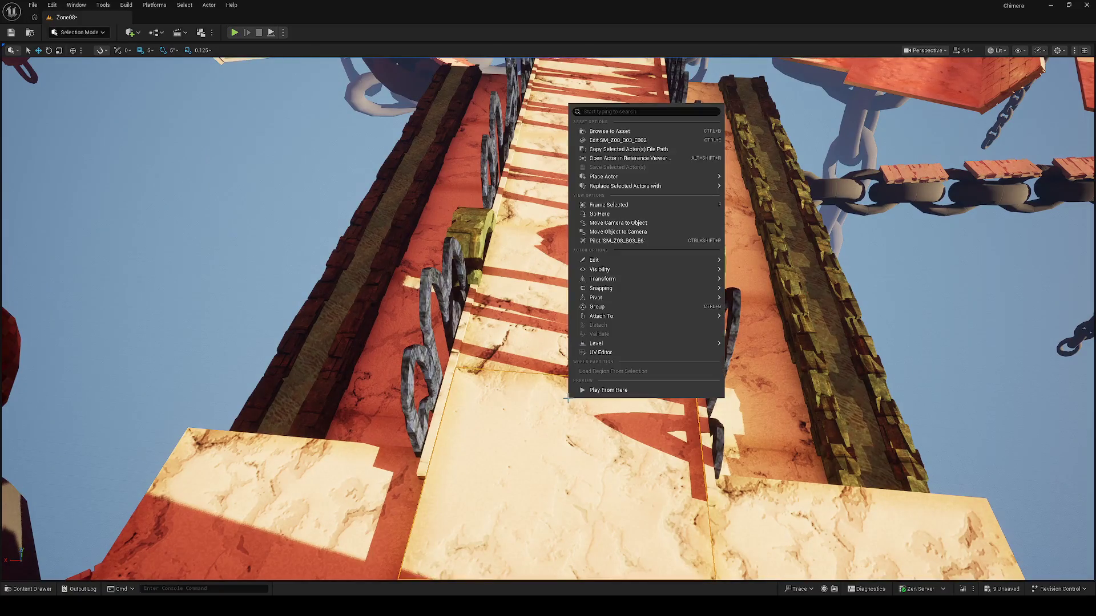
{"action": "left_click", "coordinate": [602, 389]}
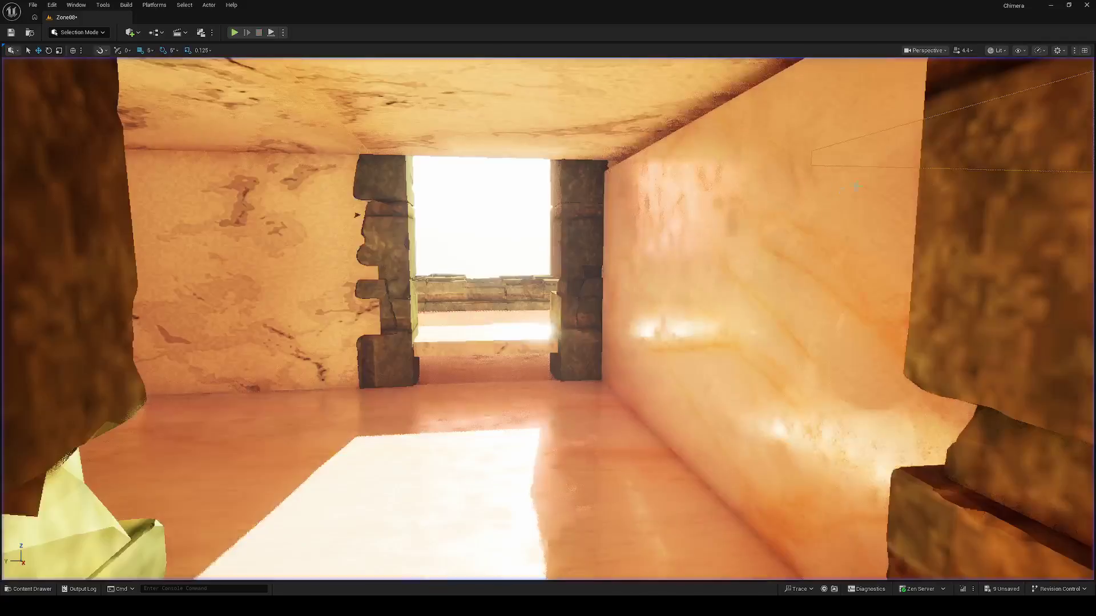
End the play session, then orbit around the arch and select the piece inside it
{"action": "key", "text": "Escape"}
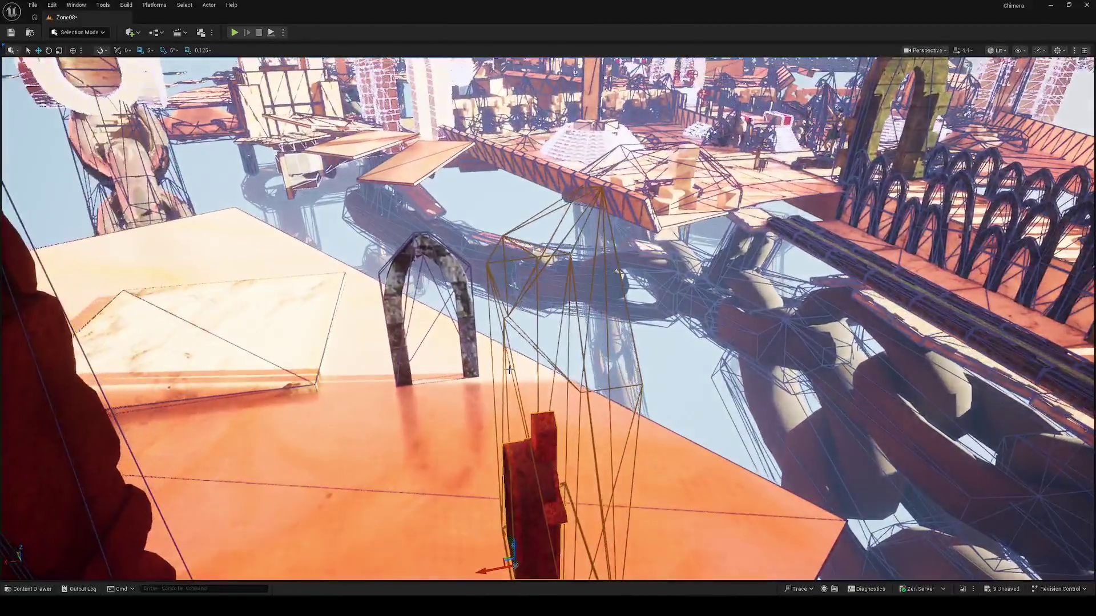
{"action": "left_click_drag", "start_coordinate": [509, 370], "coordinate": [320, 343]}
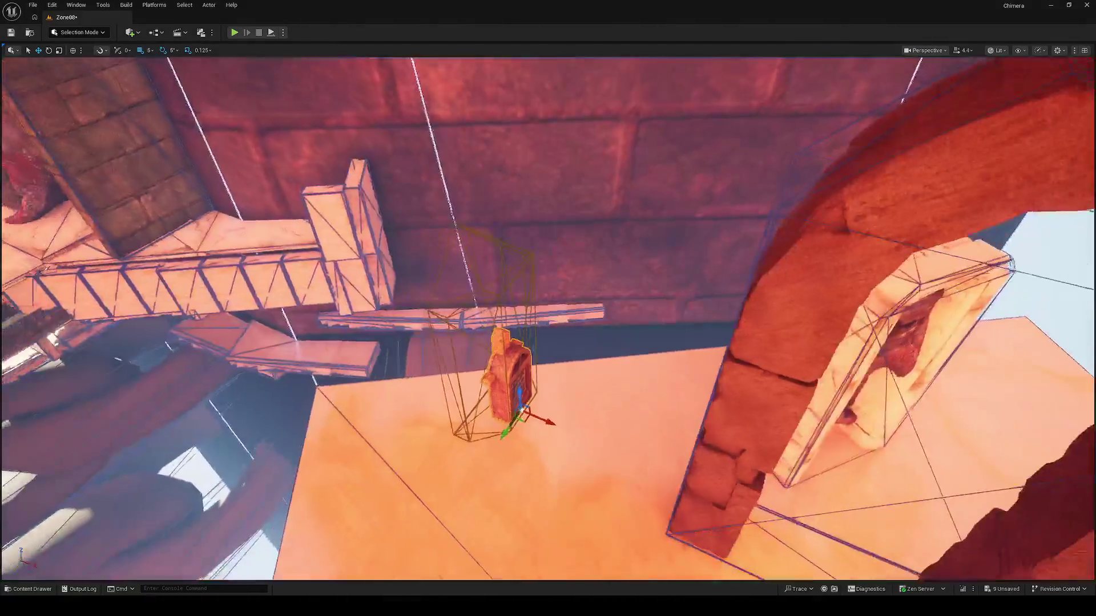
{"action": "left_click_drag", "start_coordinate": [507, 355], "coordinate": [445, 345]}
{"action": "left_click", "coordinate": [662, 319]}
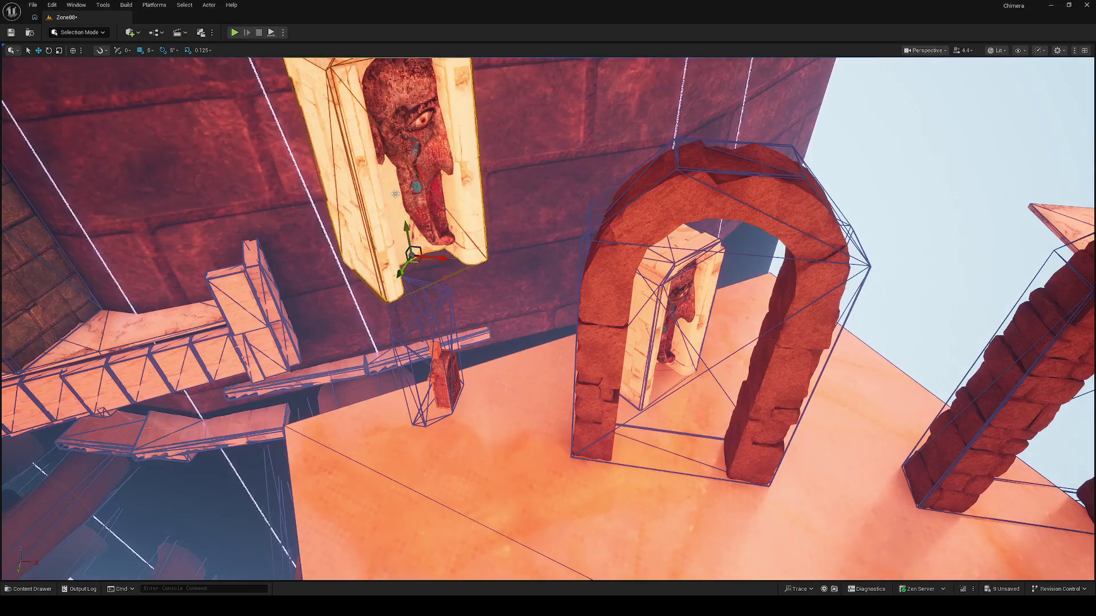
{"action": "left_click_drag", "start_coordinate": [504, 321], "coordinate": [445, 340]}
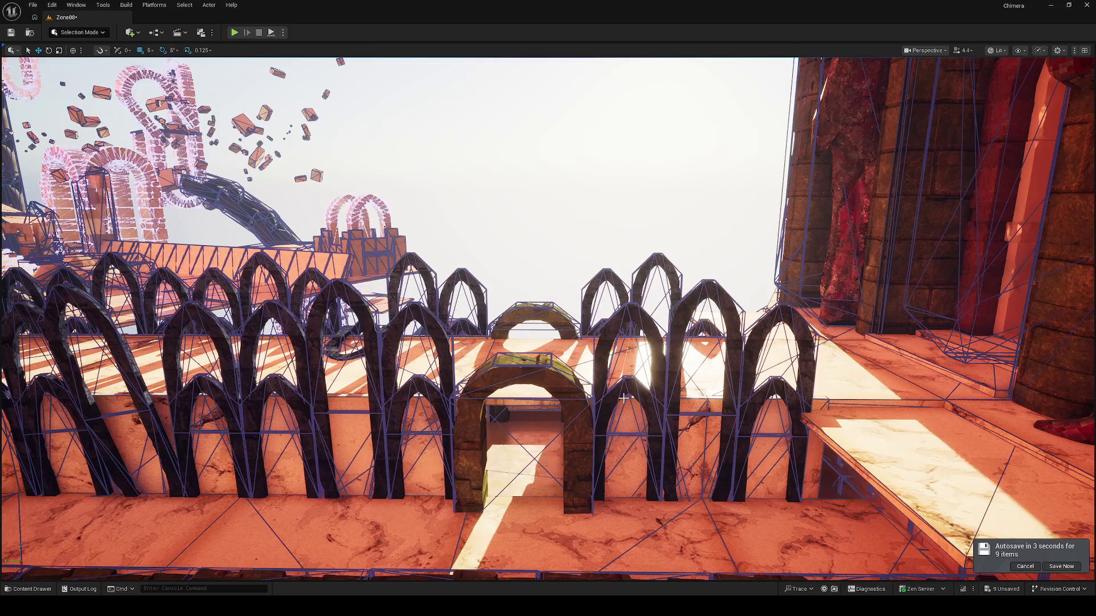
{"action": "mouse_move", "coordinate": [623, 398]}
{"action": "left_mouse_down"}
{"action": "mouse_move", "coordinate": [800, 388]}
{"action": "mouse_move", "coordinate": [599, 406]}
{"action": "mouse_move", "coordinate": [648, 402]}
{"action": "left_mouse_up"}
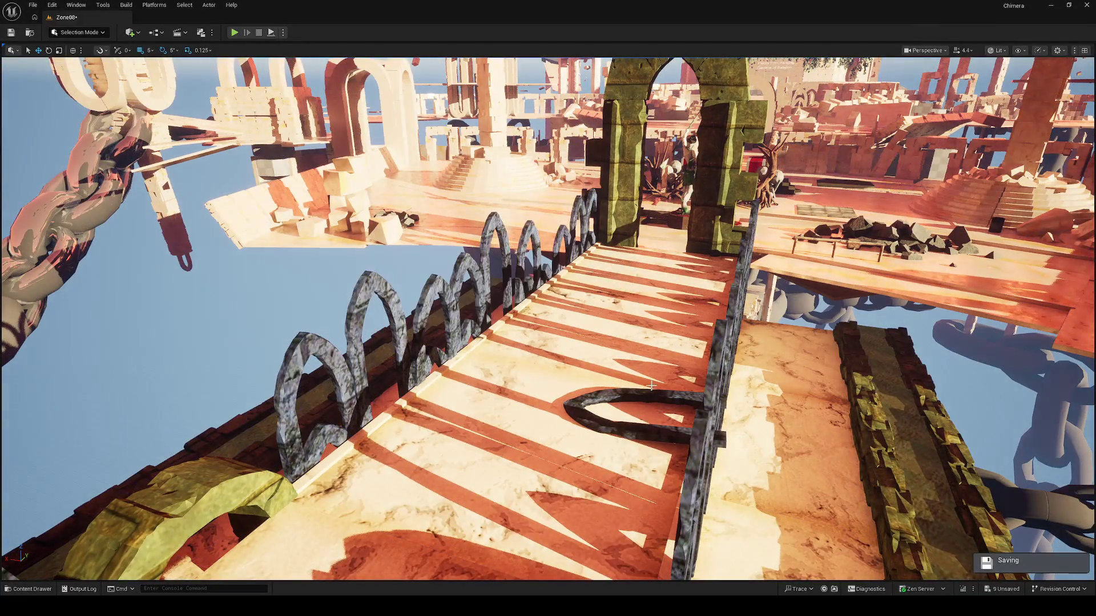
{"action": "left_click_drag", "start_coordinate": [648, 402], "coordinate": [599, 394]}
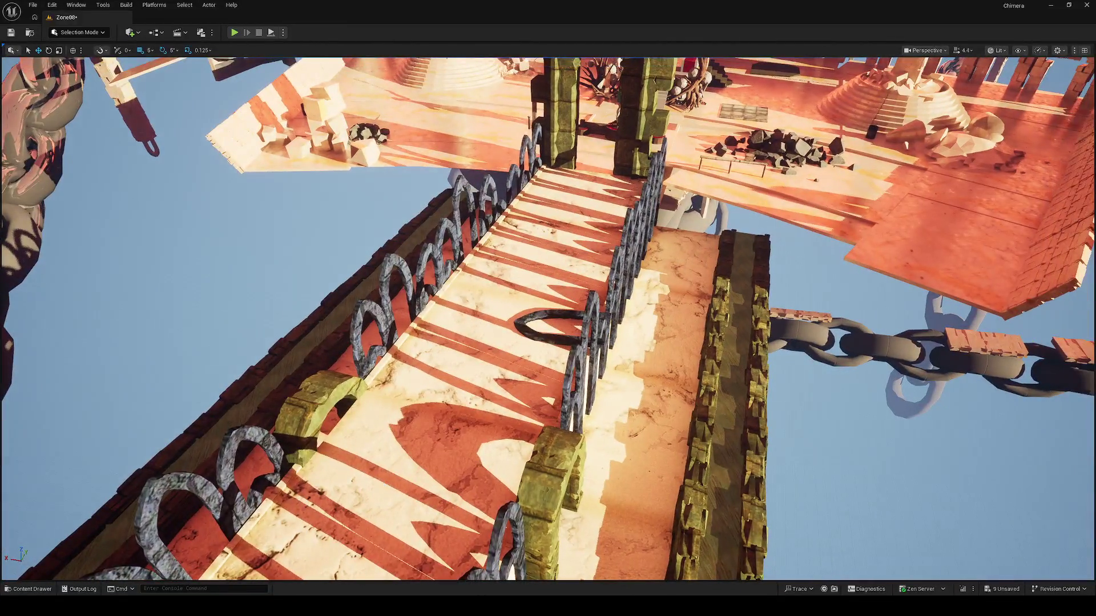
{"action": "right_click", "coordinate": [384, 191]}
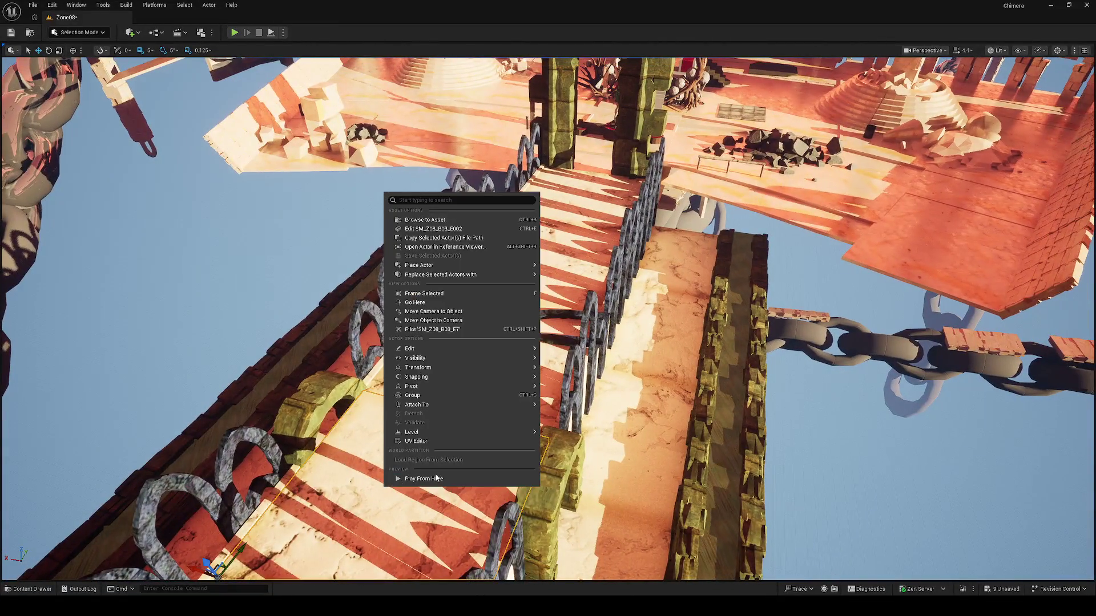
{"action": "left_click", "coordinate": [400, 477]}
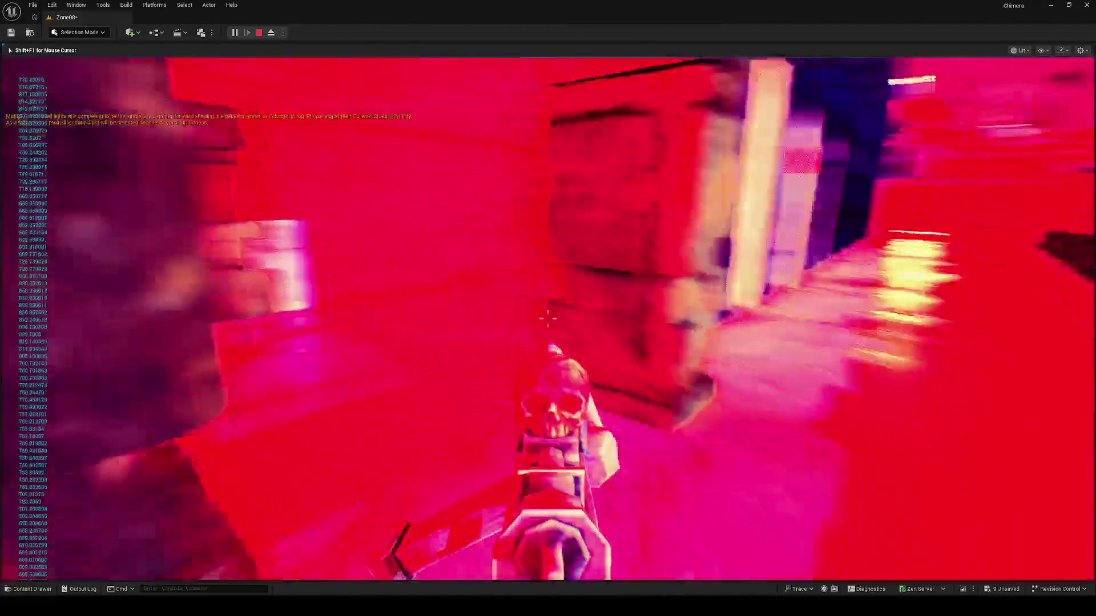
{"action": "key", "text": "Escape"}
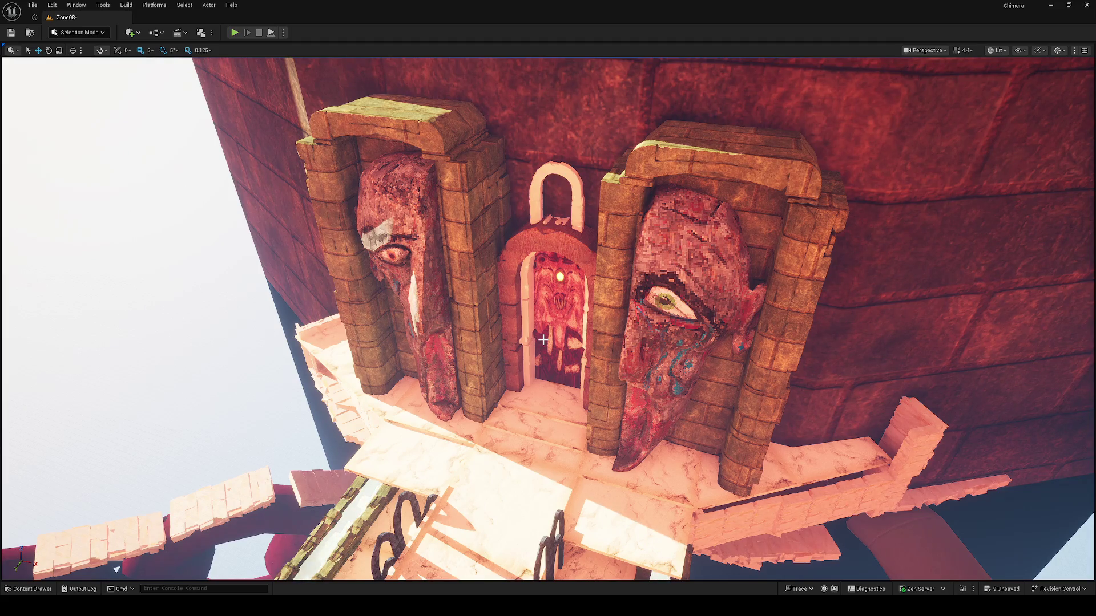
{"action": "left_click_drag", "start_coordinate": [512, 334], "coordinate": [513, 334]}
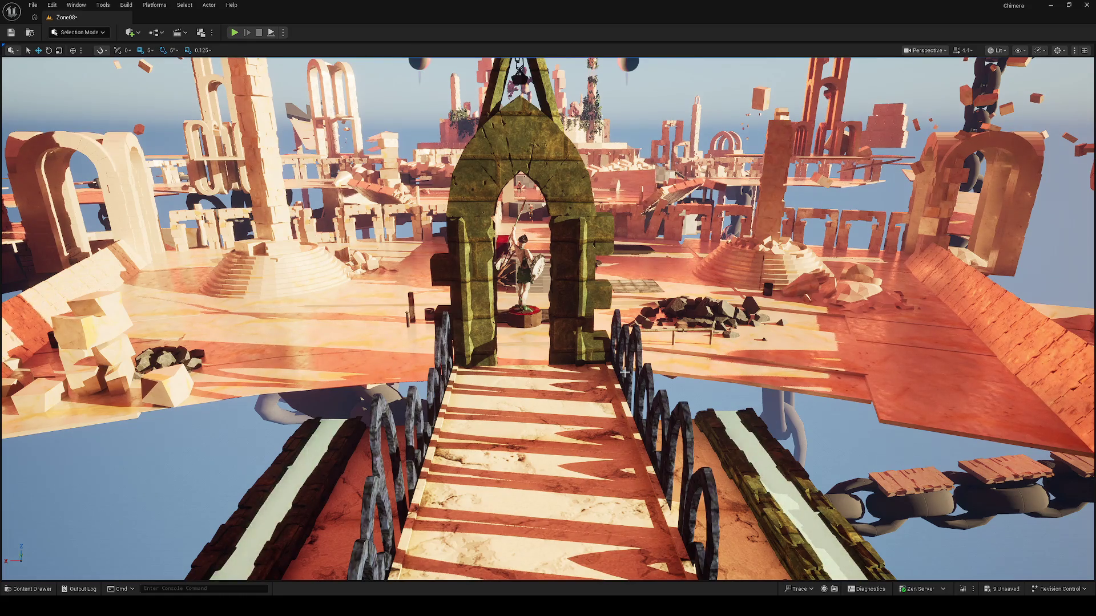
{"action": "left_click_drag", "start_coordinate": [624, 372], "coordinate": [607, 398]}
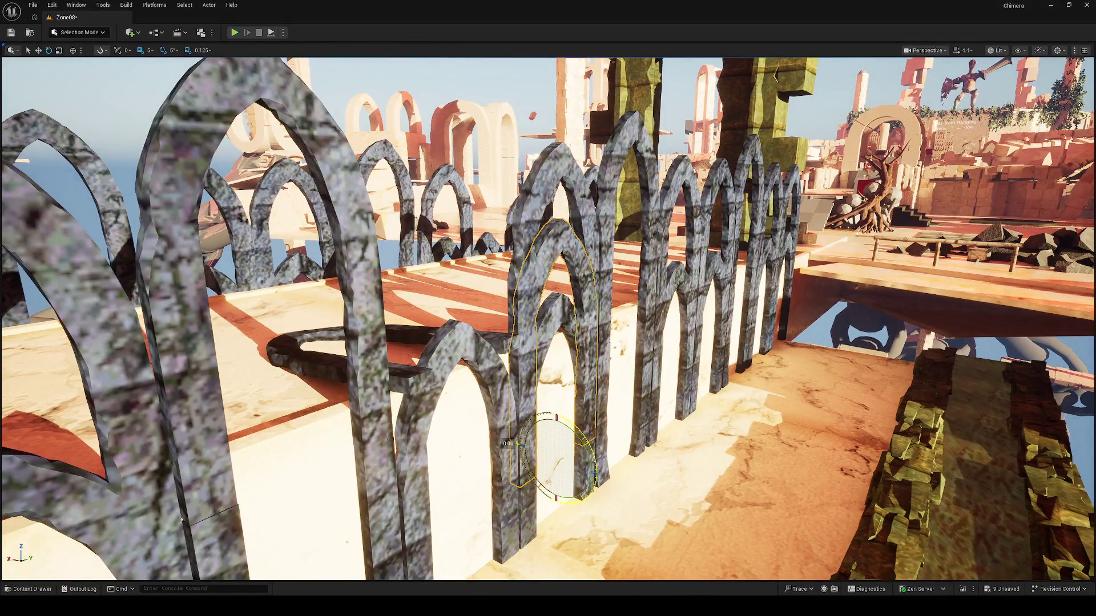
Finish tilting one railing arch, then select another arch and raise it
{"action": "left_click_drag", "start_coordinate": [517, 444], "coordinate": [578, 430]}
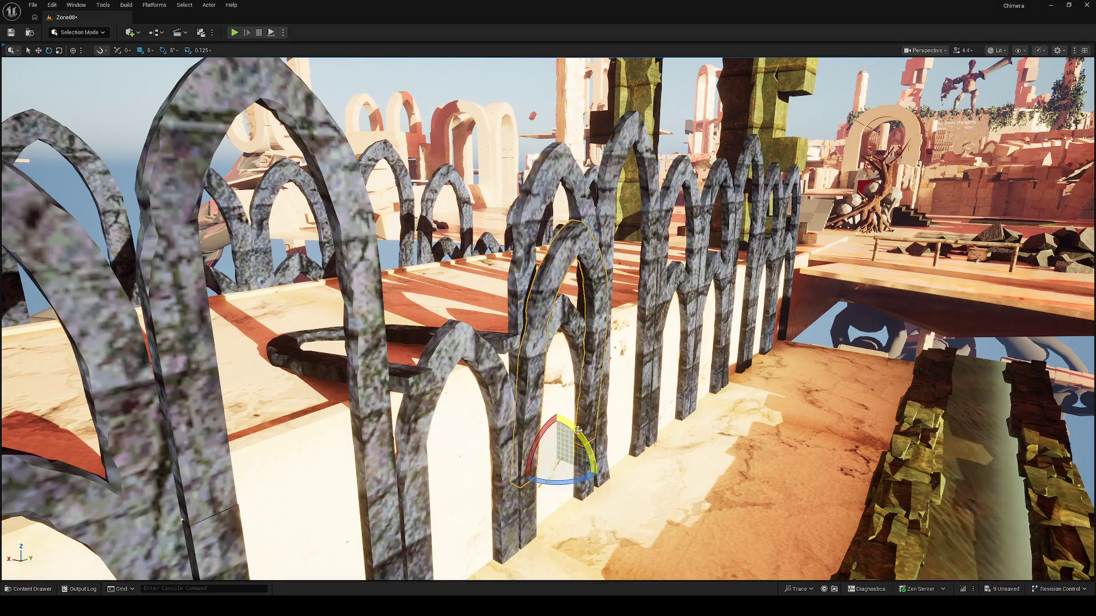
{"action": "key", "text": "Escape"}
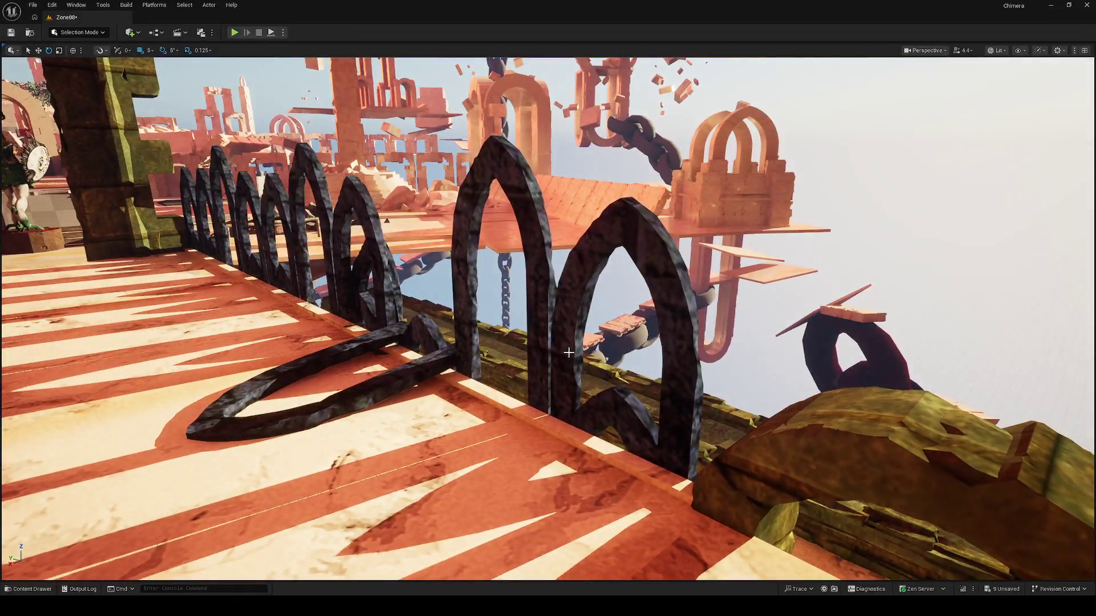
{"action": "left_click", "coordinate": [568, 359]}
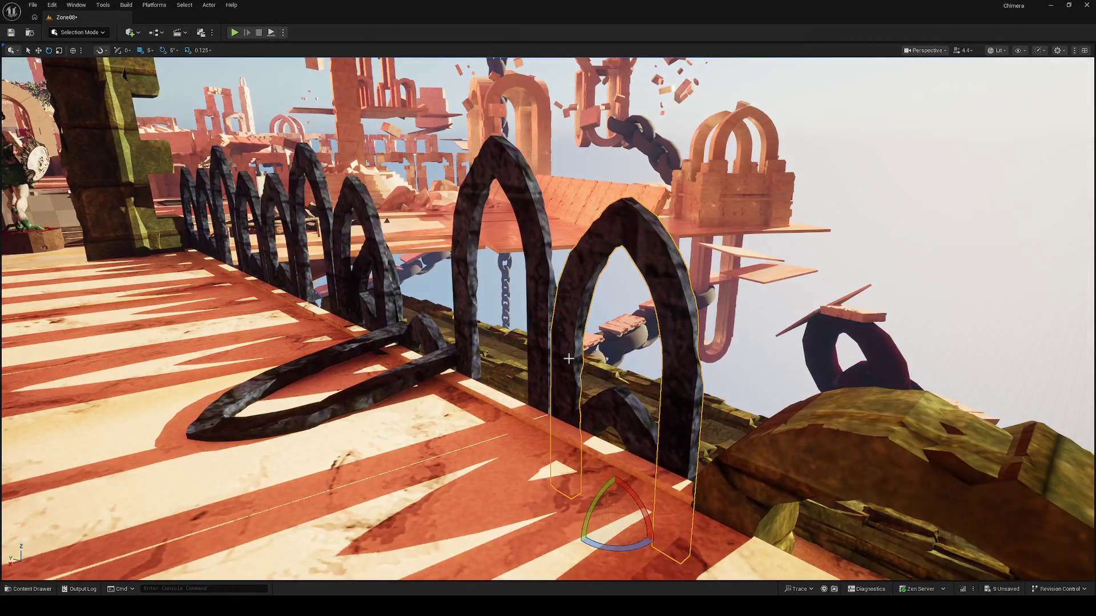
{"action": "key", "text": "w"}
{"action": "left_click_drag", "start_coordinate": [618, 491], "coordinate": [611, 420]}
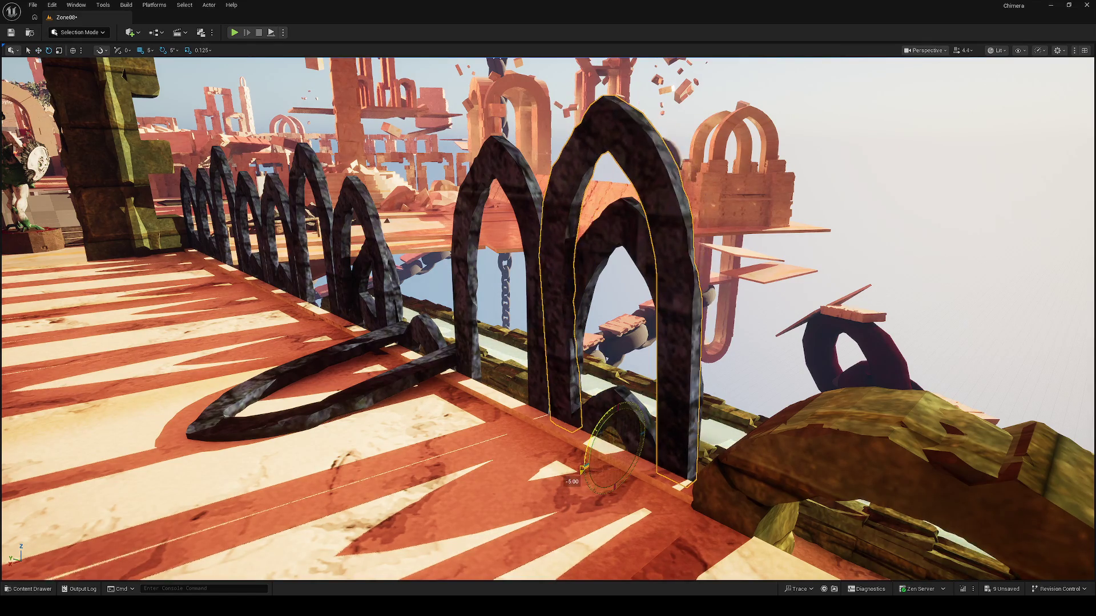
Raise the grey stone arch at the walkway edge and ready it for rotation
{"action": "left_click_drag", "start_coordinate": [603, 425], "coordinate": [684, 406]}
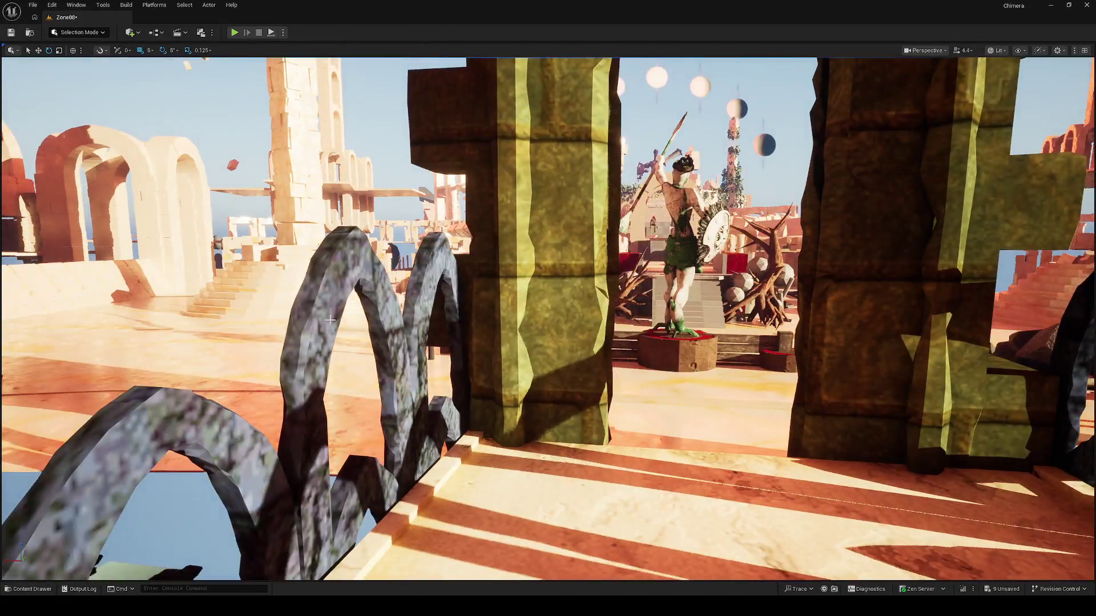
{"action": "left_click", "coordinate": [342, 371]}
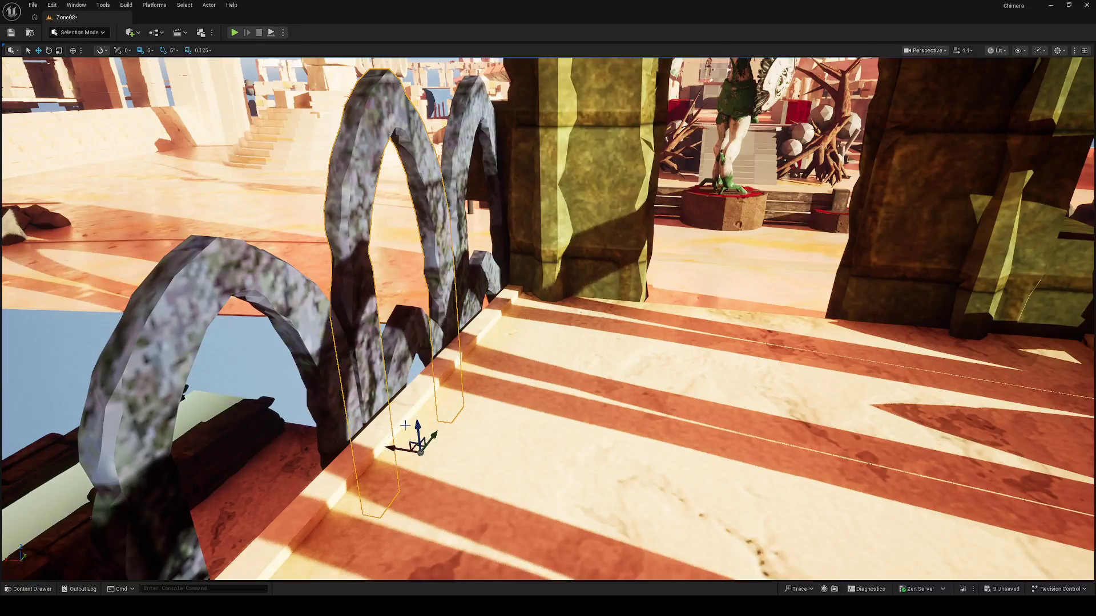
{"action": "left_click_drag", "start_coordinate": [417, 427], "coordinate": [407, 340]}
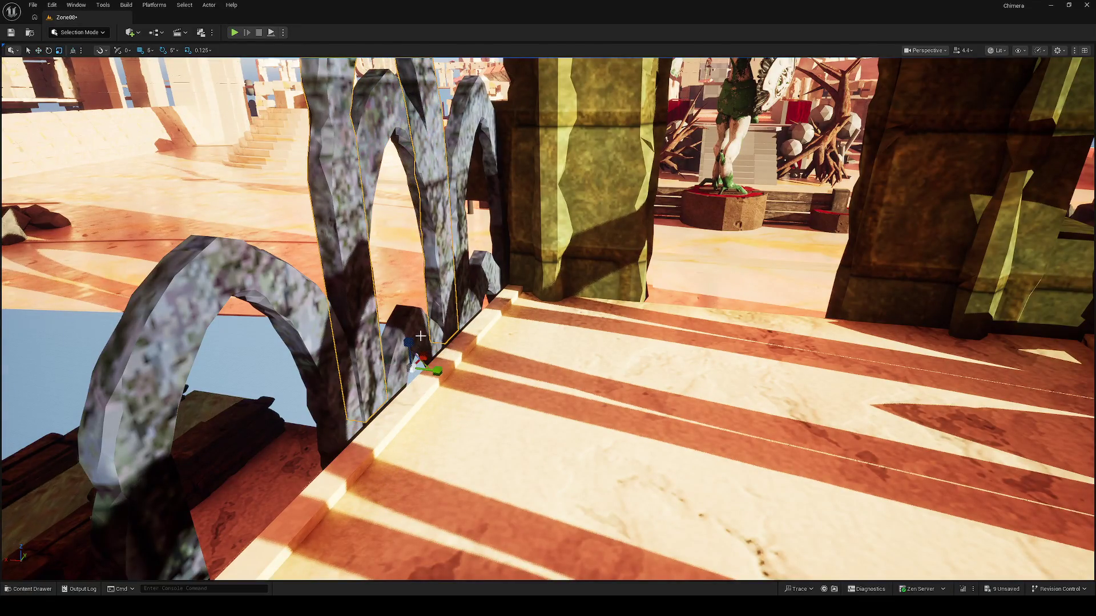
{"action": "key", "text": "e"}
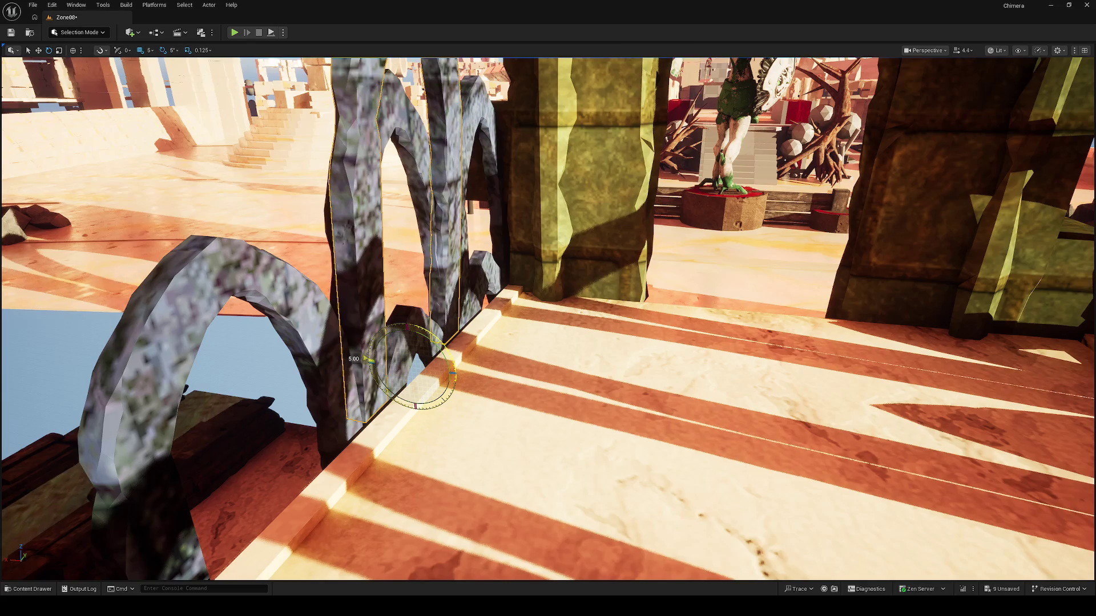
{"action": "left_click_drag", "start_coordinate": [456, 347], "coordinate": [393, 497]}
Frame the selected arch, undo a bad rotation, and turn it flush with its neighbours
{"action": "key", "text": "w"}
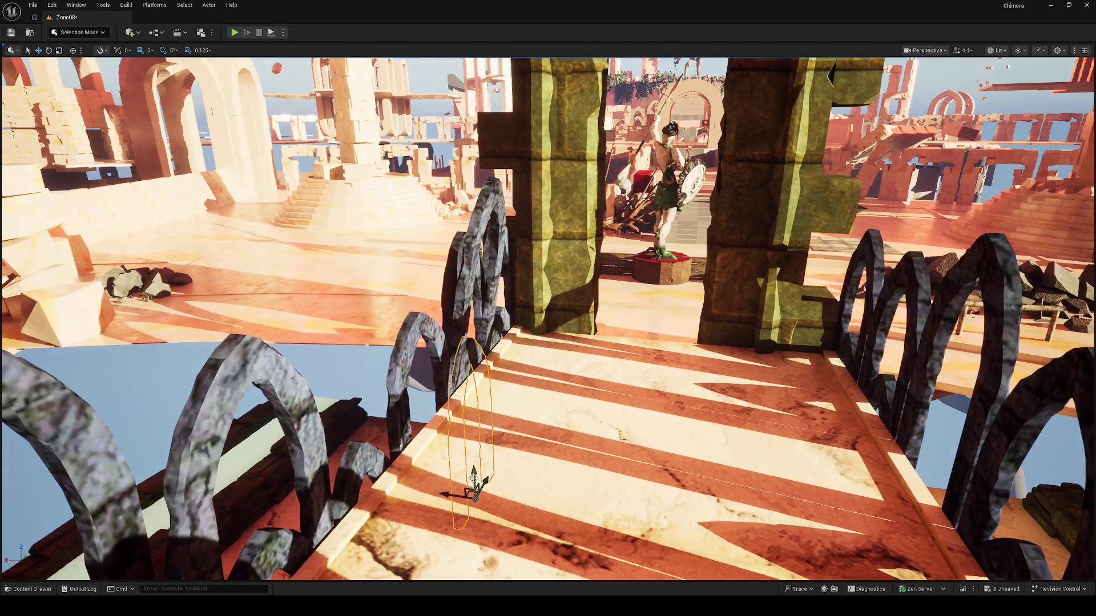
{"action": "key", "text": "f"}
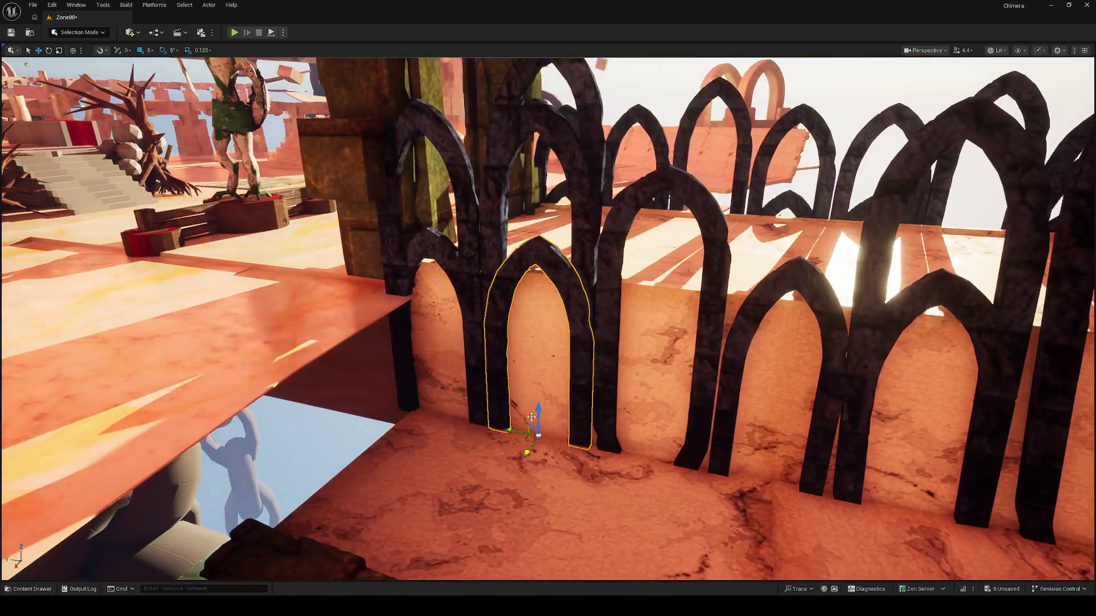
{"action": "key", "text": "r"}
{"action": "mouse_move", "coordinate": [280, 368]}
{"action": "left_mouse_down"}
{"action": "mouse_move", "coordinate": [205, 361]}
{"action": "mouse_move", "coordinate": [229, 365]}
{"action": "left_mouse_up"}
{"action": "key", "text": "e"}
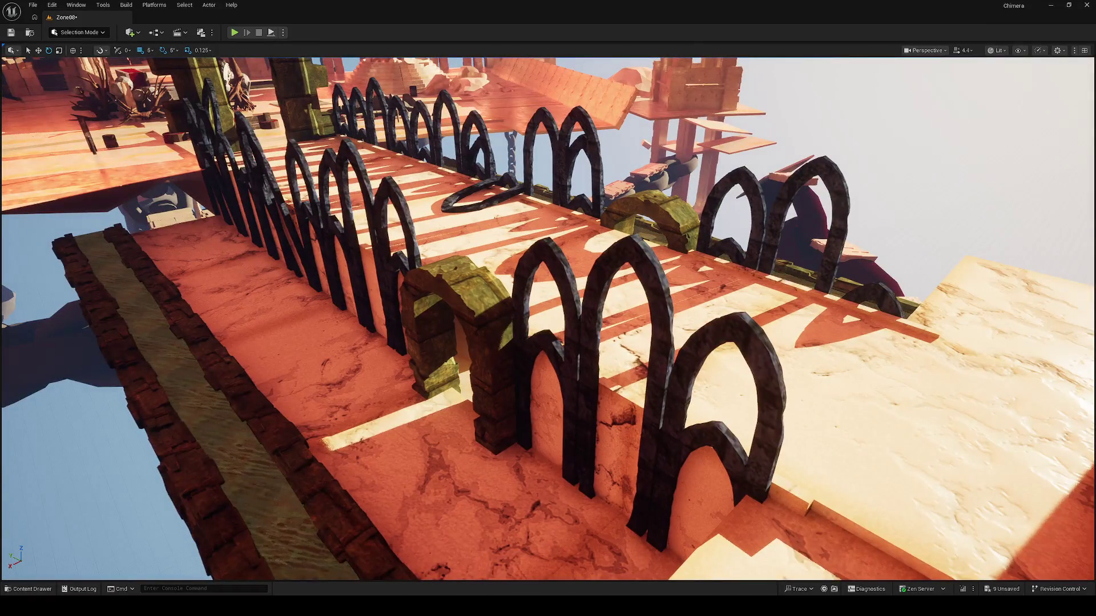
{"action": "key", "text": "f"}
{"action": "left_click_drag", "start_coordinate": [507, 428], "coordinate": [507, 429]}
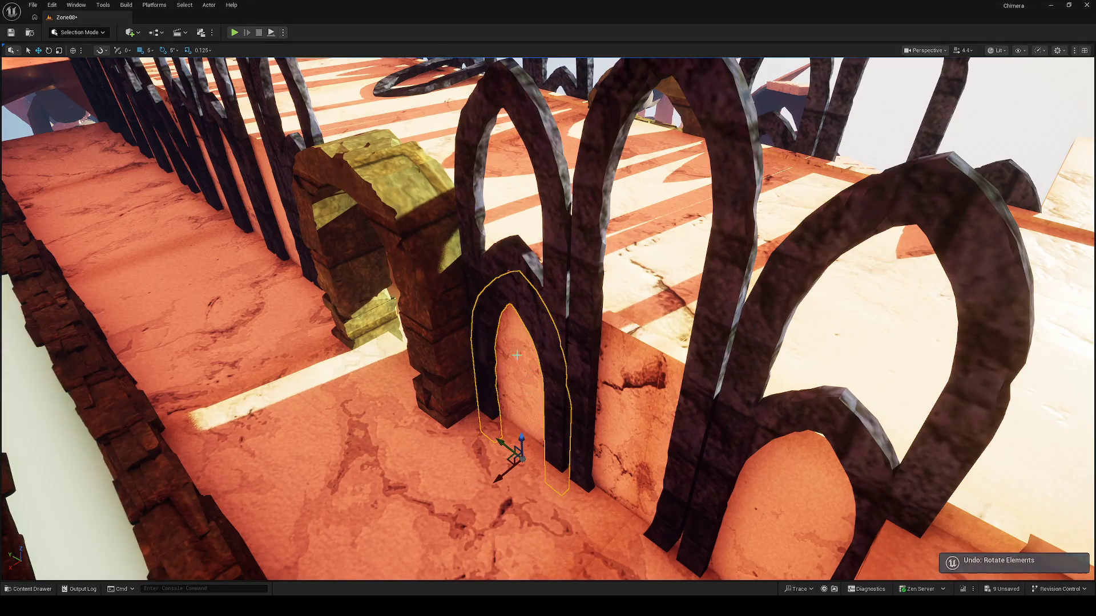
{"action": "key", "text": "ctrl+z"}
{"action": "key", "text": "ctrl+z"}
{"action": "key", "text": "e"}
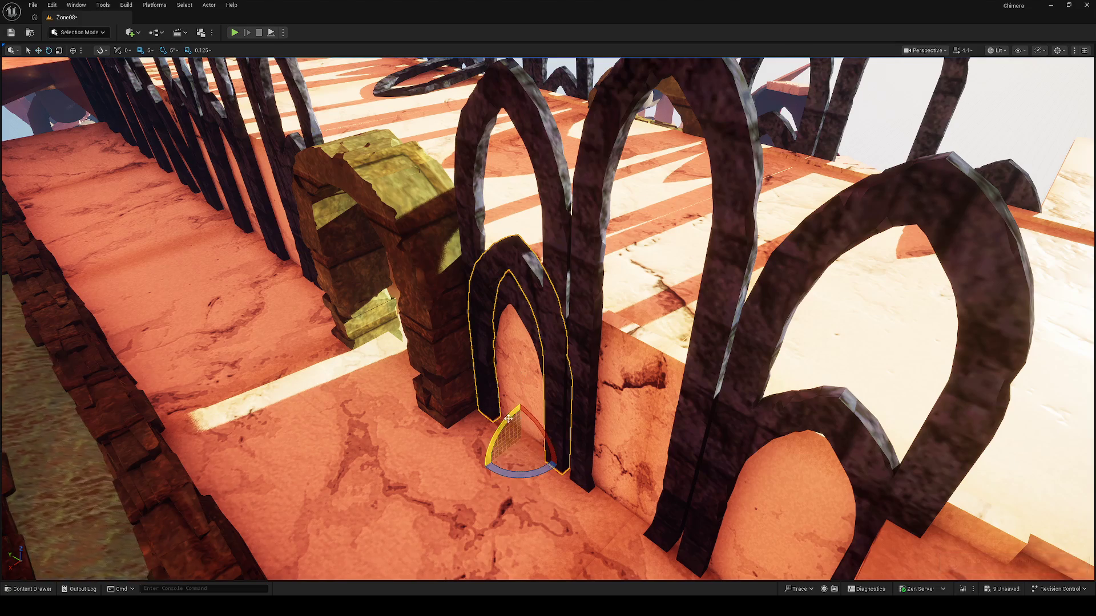
{"action": "left_click_drag", "start_coordinate": [495, 308], "coordinate": [506, 362]}
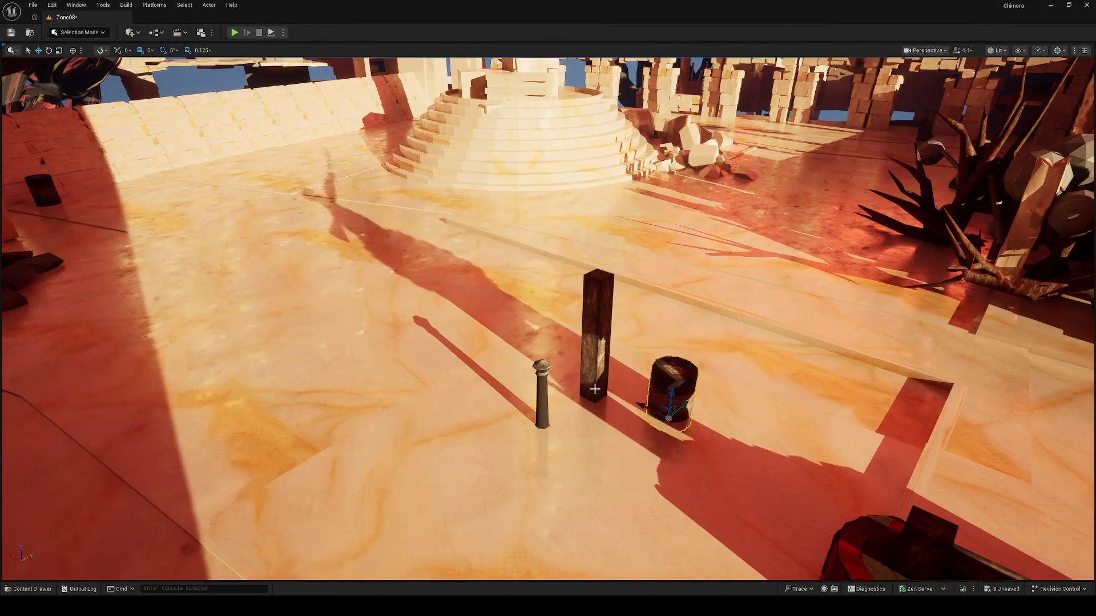
Push the tall wooden post back toward the wall beside the stone pillar
{"action": "left_click", "coordinate": [595, 389], "text": "ctrl"}
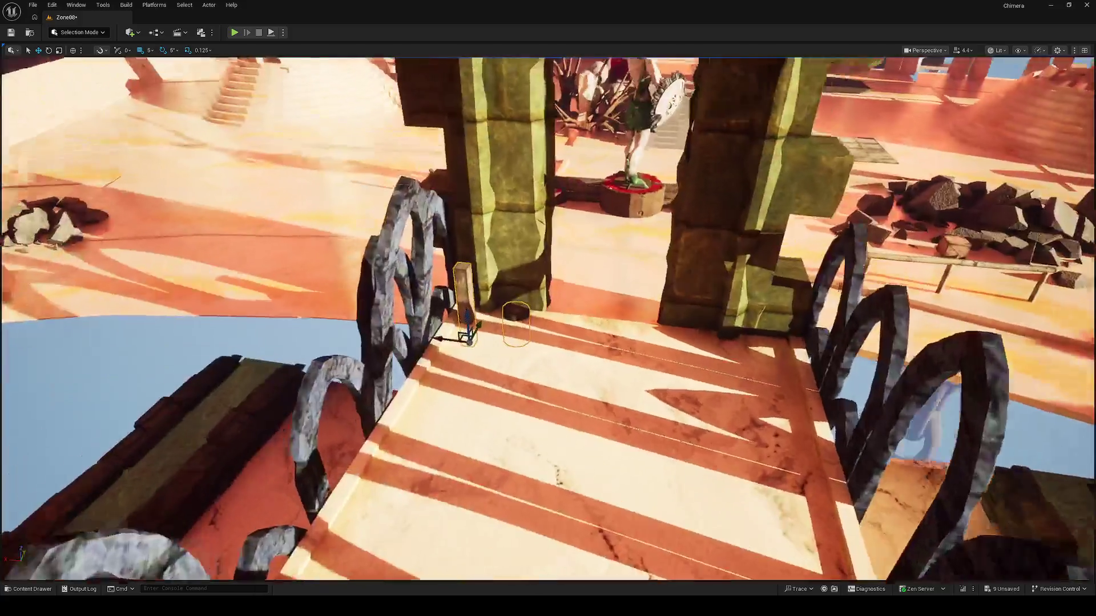
{"action": "left_click", "coordinate": [363, 398]}
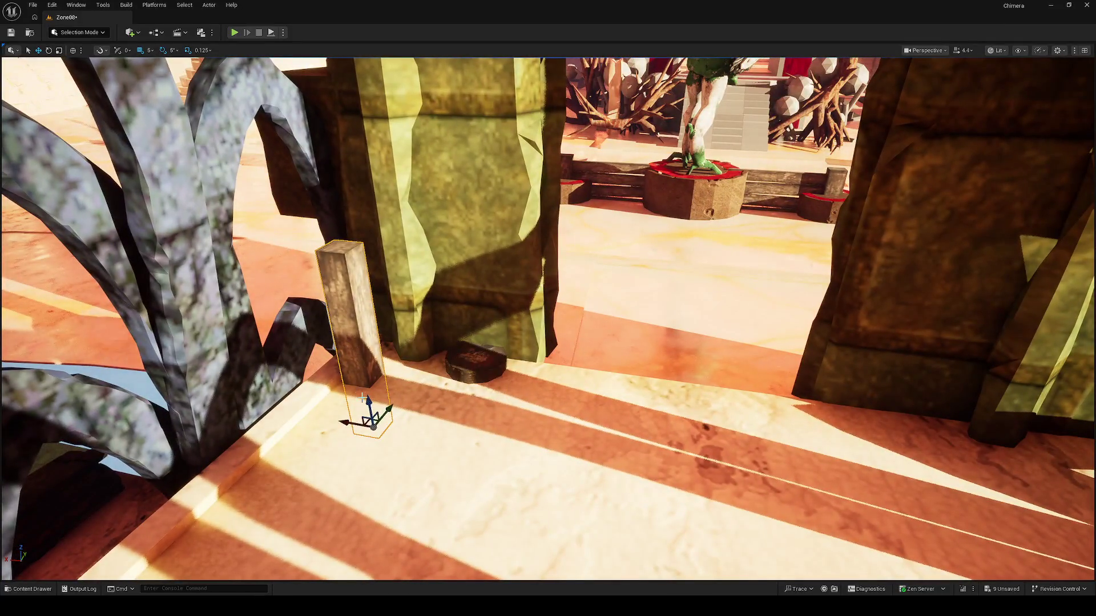
{"action": "mouse_move", "coordinate": [363, 398]}
{"action": "left_mouse_down"}
{"action": "mouse_move", "coordinate": [360, 338]}
{"action": "mouse_move", "coordinate": [396, 366]}
{"action": "mouse_move", "coordinate": [378, 366]}
{"action": "left_mouse_up"}
In local space, stretch the small round prop up into a tall cylinder
{"action": "key", "text": "ctrl+grave"}
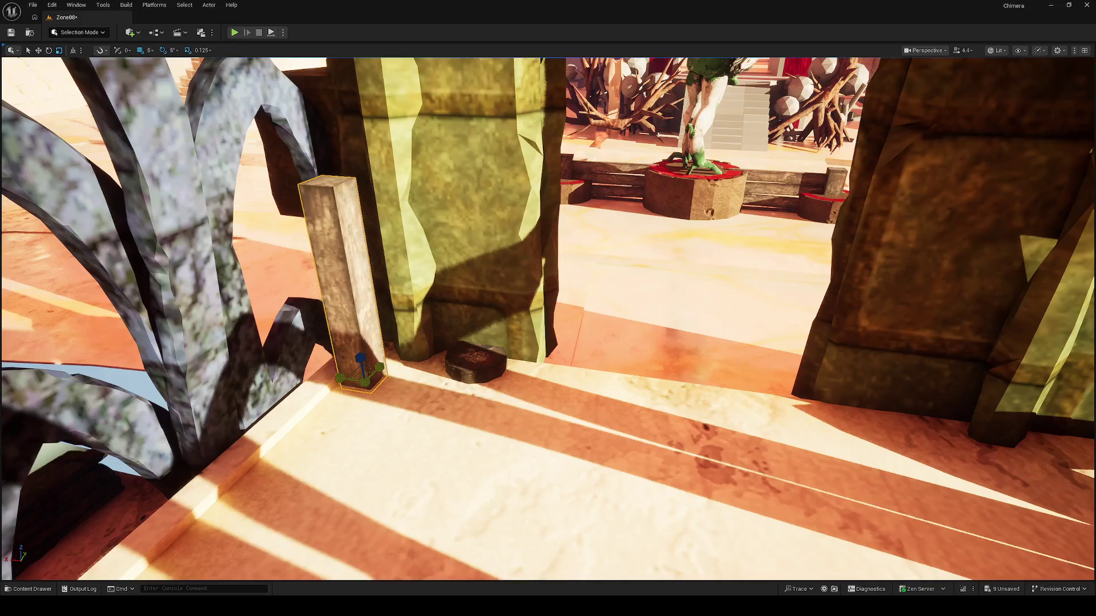
{"action": "left_click", "coordinate": [472, 431]}
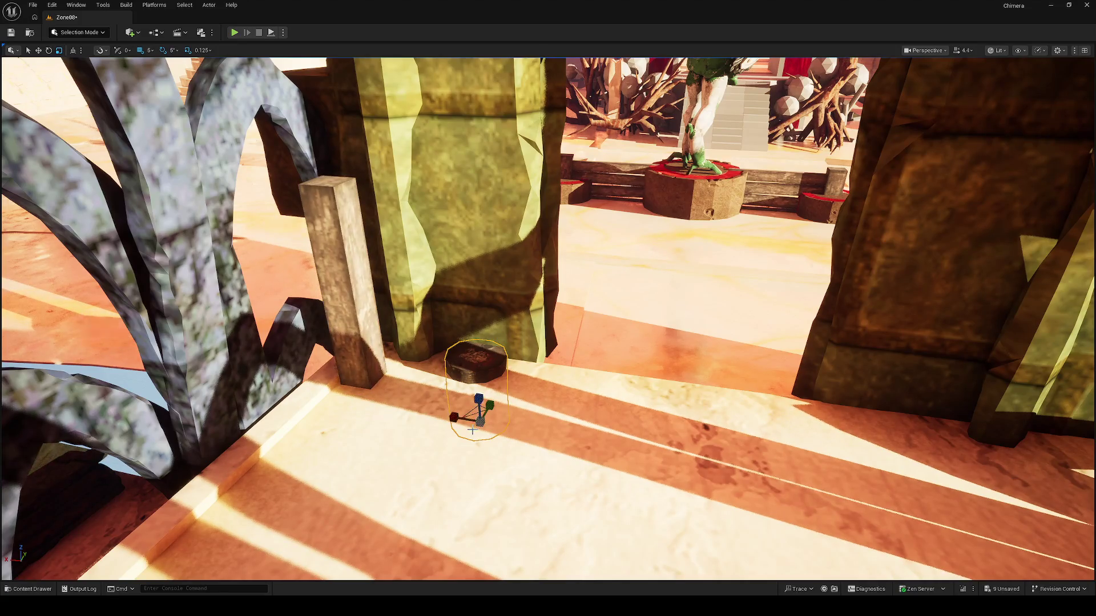
{"action": "mouse_move", "coordinate": [478, 398]}
{"action": "left_mouse_down"}
{"action": "mouse_move", "coordinate": [474, 345]}
{"action": "mouse_move", "coordinate": [355, 420]}
{"action": "mouse_move", "coordinate": [334, 407]}
{"action": "left_mouse_up"}
{"action": "key", "text": "w"}
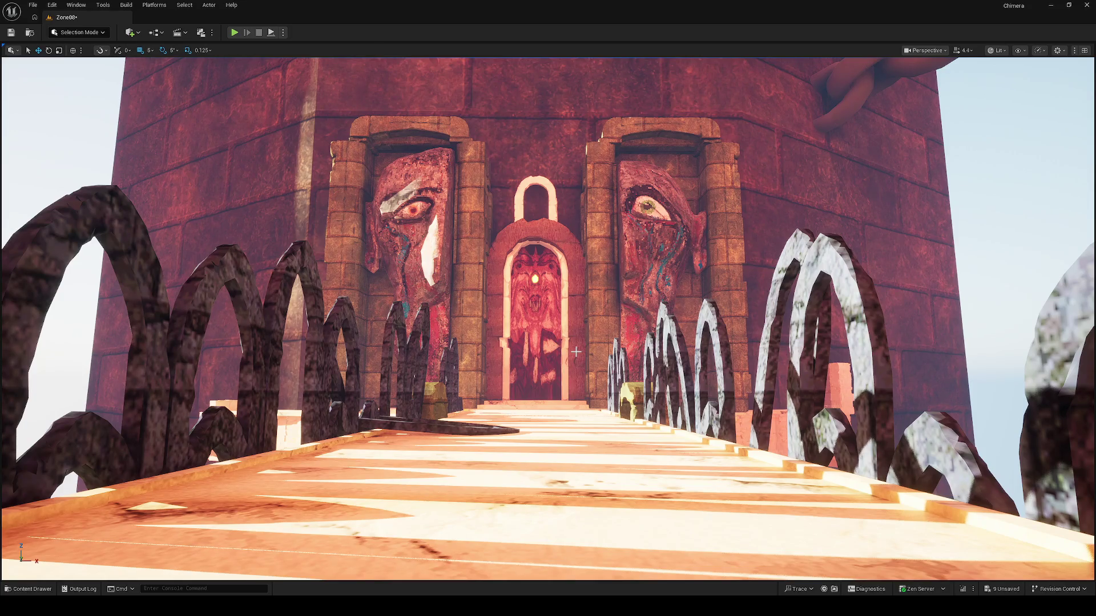
Take an F9 screenshot of the bridge, then select the tower door and a floor tile
{"action": "key", "text": "F9"}
{"action": "left_click", "coordinate": [534, 320]}
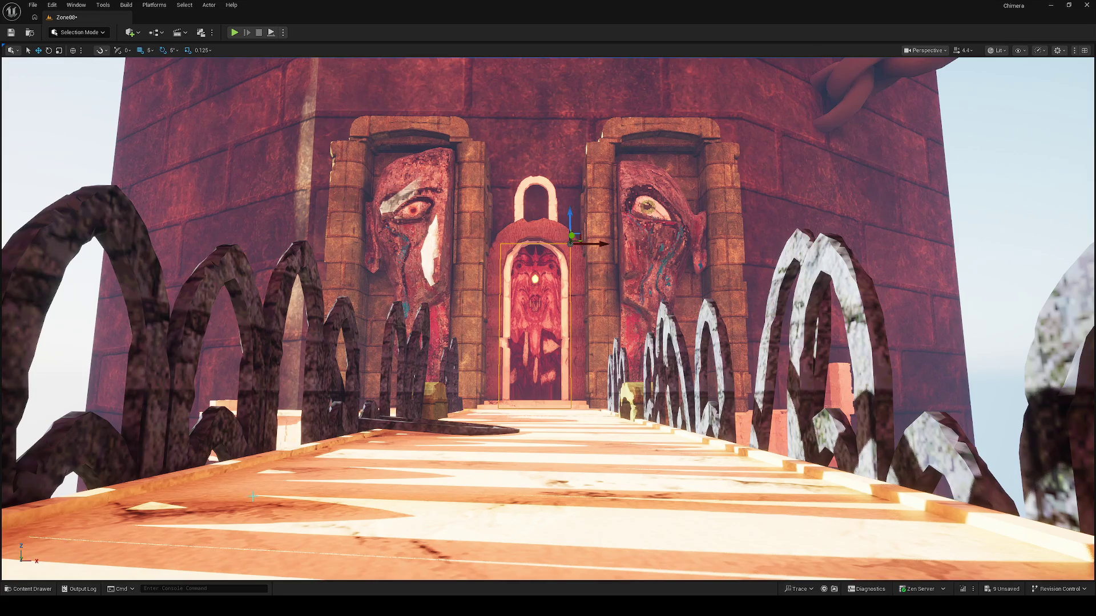
{"action": "mouse_move", "coordinate": [533, 381]}
{"action": "left_mouse_down"}
{"action": "mouse_move", "coordinate": [534, 319]}
{"action": "mouse_move", "coordinate": [534, 457]}
{"action": "mouse_move", "coordinate": [534, 320]}
{"action": "mouse_move", "coordinate": [548, 274]}
{"action": "mouse_move", "coordinate": [548, 343]}
{"action": "mouse_move", "coordinate": [570, 320]}
{"action": "left_mouse_up"}
{"action": "left_click", "coordinate": [596, 311]}
{"action": "mouse_move", "coordinate": [155, 548]}
{"action": "left_mouse_down"}
{"action": "mouse_move", "coordinate": [200, 485]}
{"action": "mouse_move", "coordinate": [155, 548]}
{"action": "left_mouse_up"}
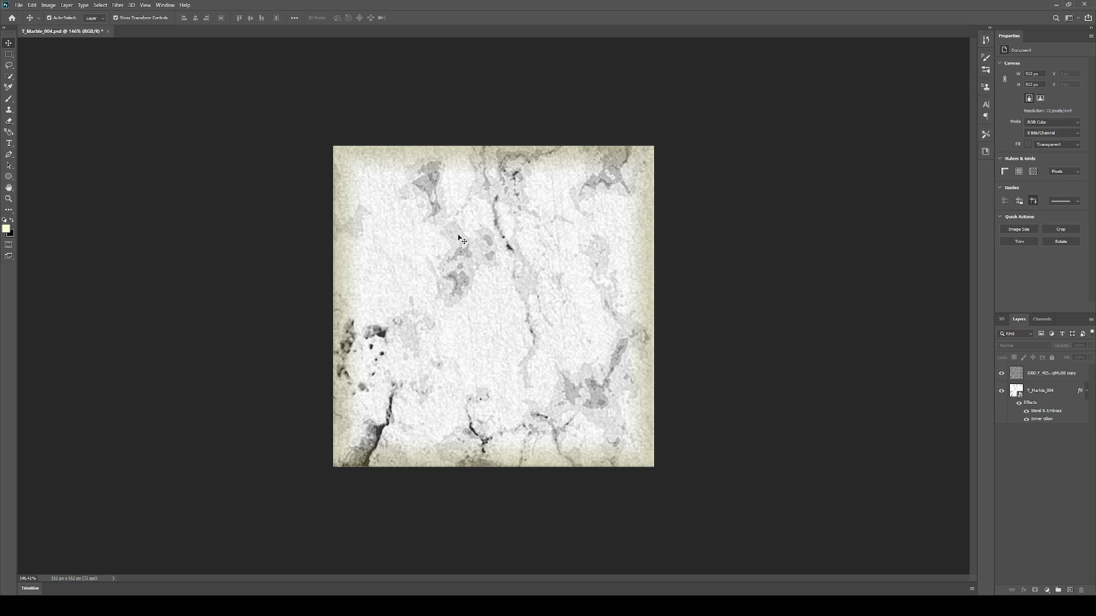
Back in the level, add several marble floor tiles to the selection
{"action": "left_click", "coordinate": [1053, 7]}
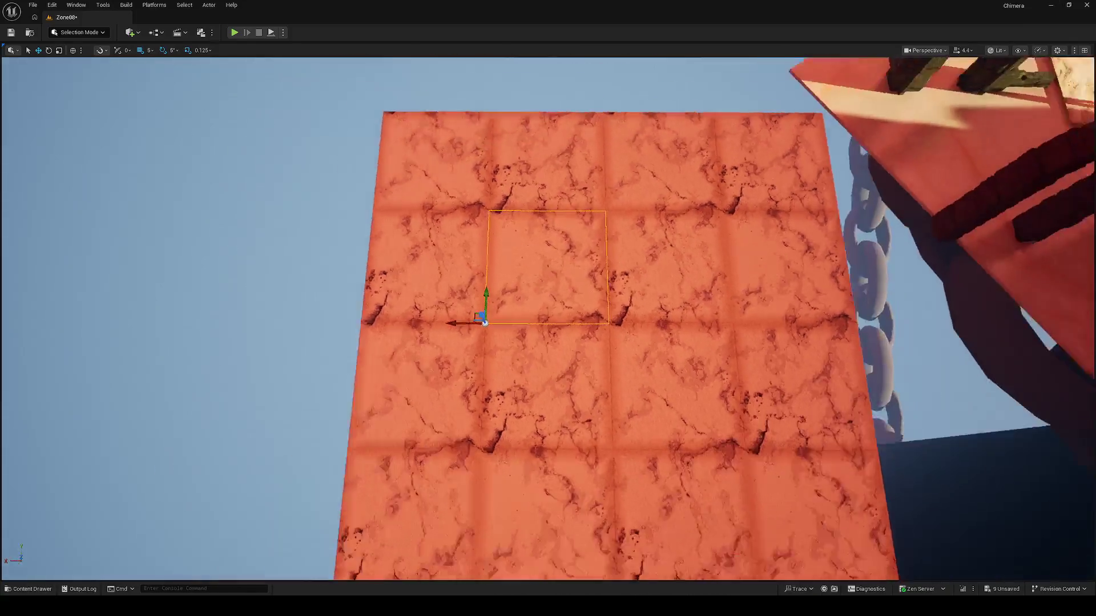
{"action": "mouse_move", "coordinate": [531, 448]}
{"action": "left_mouse_down"}
{"action": "mouse_move", "coordinate": [571, 422]}
{"action": "mouse_move", "coordinate": [530, 448]}
{"action": "left_mouse_up"}
{"action": "left_click", "coordinate": [530, 448], "text": "ctrl"}
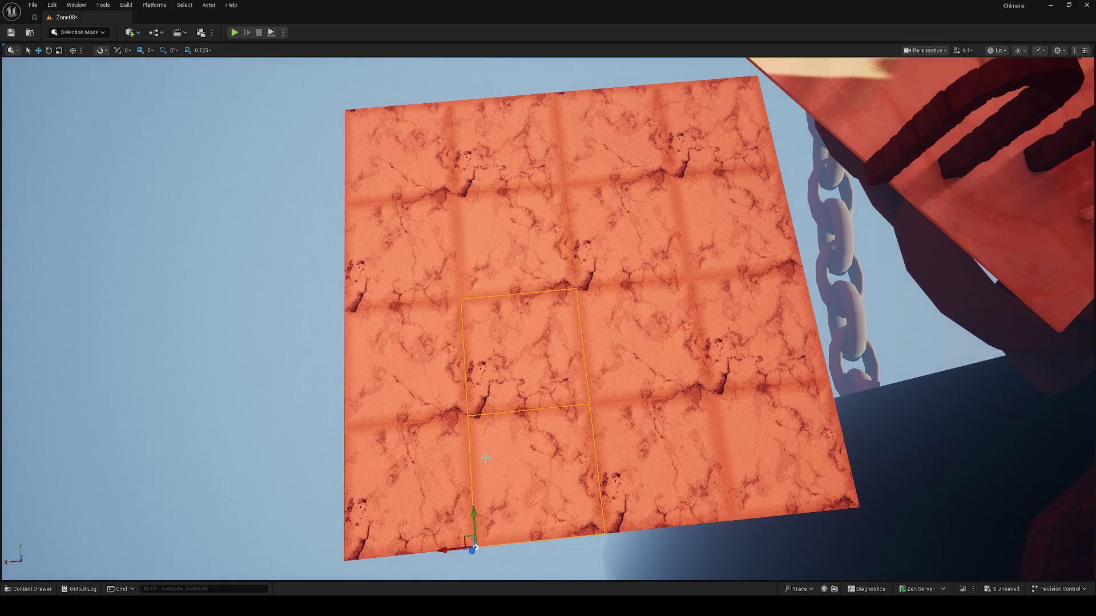
{"action": "left_click", "coordinate": [422, 447], "text": "ctrl"}
{"action": "left_click", "coordinate": [415, 388], "text": "ctrl"}
{"action": "left_click", "coordinate": [407, 276], "text": "ctrl"}
{"action": "left_click", "coordinate": [514, 245], "text": "ctrl"}
{"action": "left_click", "coordinate": [508, 143], "text": "ctrl"}
{"action": "left_click", "coordinate": [399, 148], "text": "ctrl"}
{"action": "mouse_move", "coordinate": [400, 149]}
{"action": "left_mouse_down"}
{"action": "mouse_move", "coordinate": [446, 132]}
{"action": "mouse_move", "coordinate": [457, 141]}
{"action": "mouse_move", "coordinate": [451, 167]}
{"action": "mouse_move", "coordinate": [282, 176]}
{"action": "mouse_move", "coordinate": [423, 431]}
{"action": "left_mouse_up"}
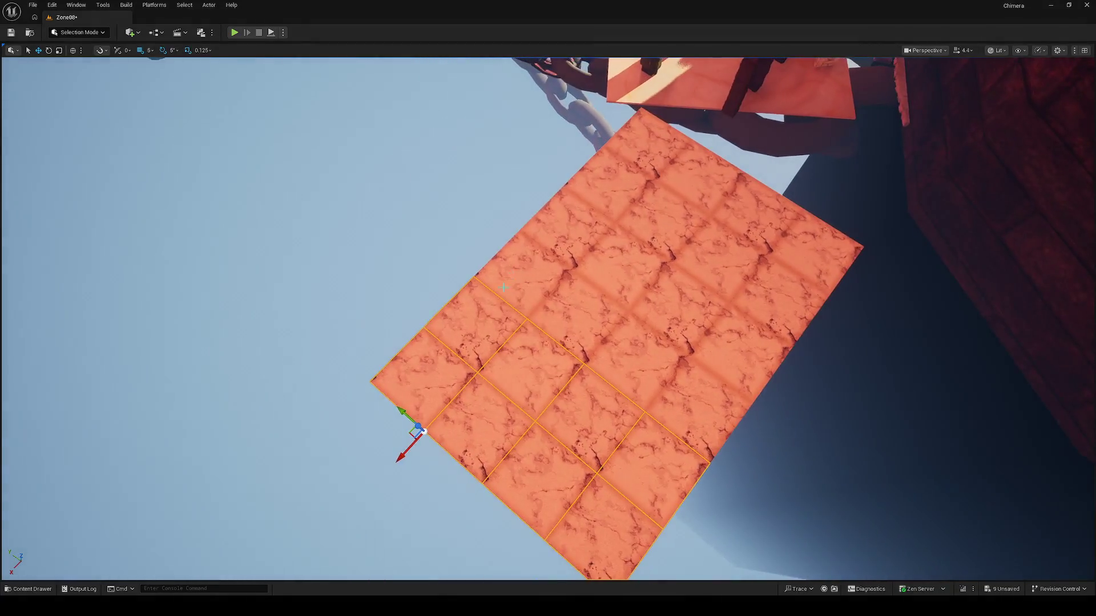
Duplicate two edge tiles beside the floor, then undo the copy
{"action": "left_click", "coordinate": [485, 319]}
{"action": "left_click", "coordinate": [569, 226], "text": "ctrl"}
{"action": "mouse_move", "coordinate": [552, 254]}
{"action": "left_mouse_down", "text": "alt"}
{"action": "mouse_move", "coordinate": [471, 200]}
{"action": "mouse_move", "coordinate": [485, 211]}
{"action": "left_mouse_up", "text": "alt"}
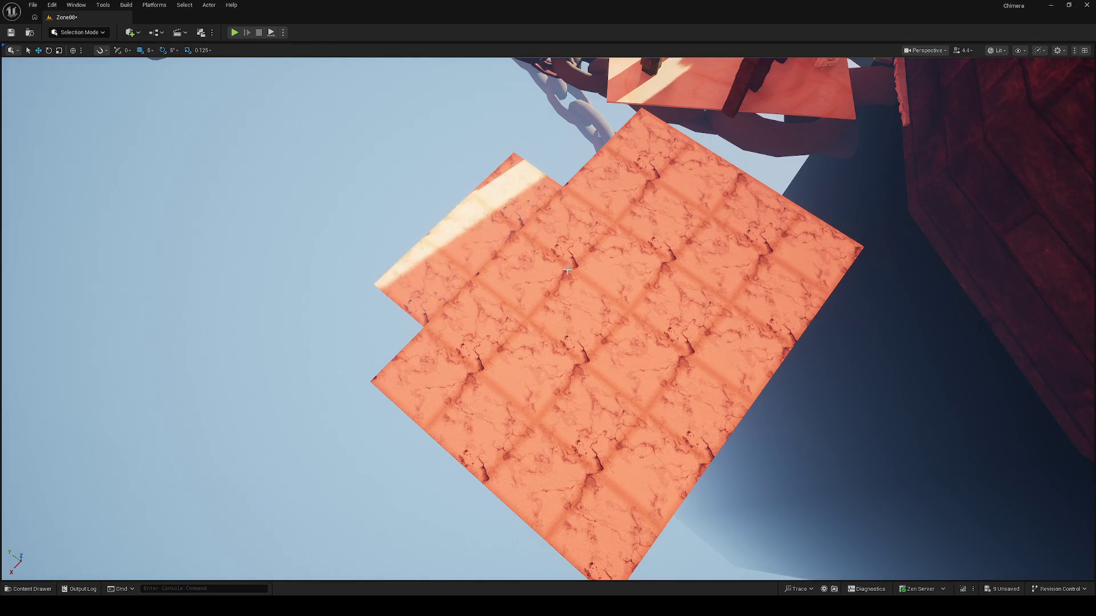
{"action": "left_click_drag", "start_coordinate": [584, 281], "coordinate": [581, 266]}
{"action": "key", "text": "ctrl+z"}
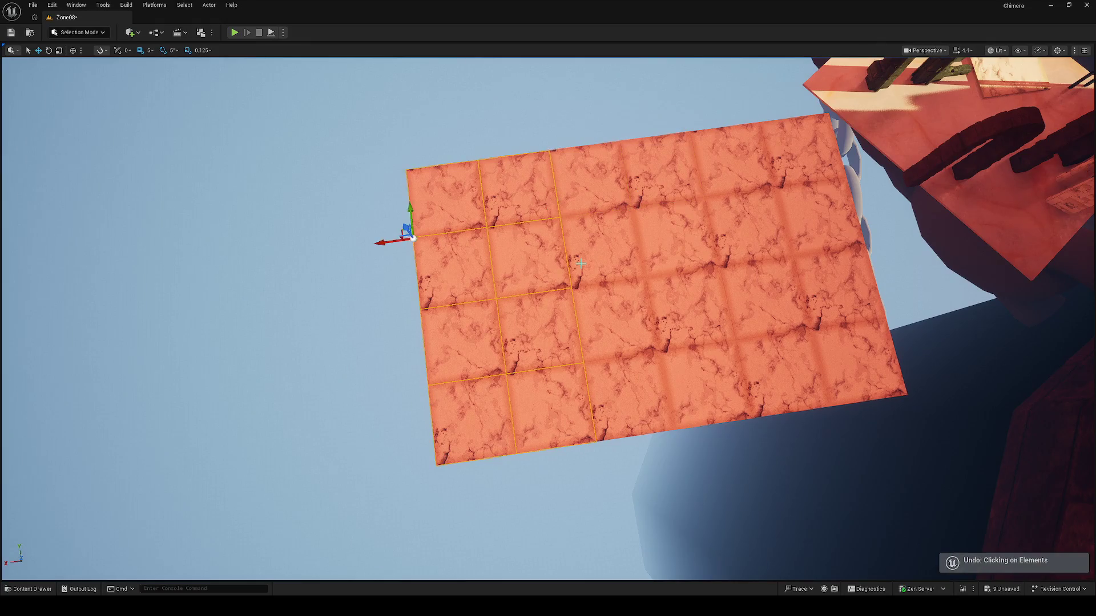
{"action": "key", "text": "ctrl+z"}
Fly back along the walkway to the railing arches and select the marble floor plane
{"action": "left_click_drag", "start_coordinate": [580, 262], "coordinate": [541, 177]}
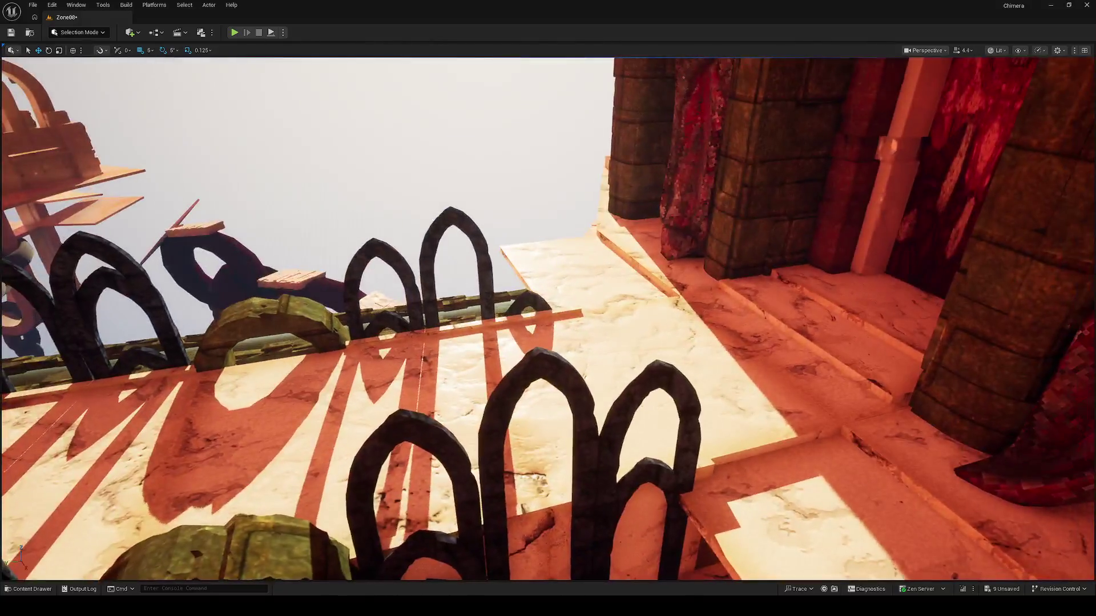
{"action": "left_click_drag", "start_coordinate": [497, 277], "coordinate": [498, 277]}
{"action": "left_click_drag", "start_coordinate": [493, 355], "coordinate": [494, 355]}
{"action": "left_click_drag", "start_coordinate": [536, 326], "coordinate": [536, 327]}
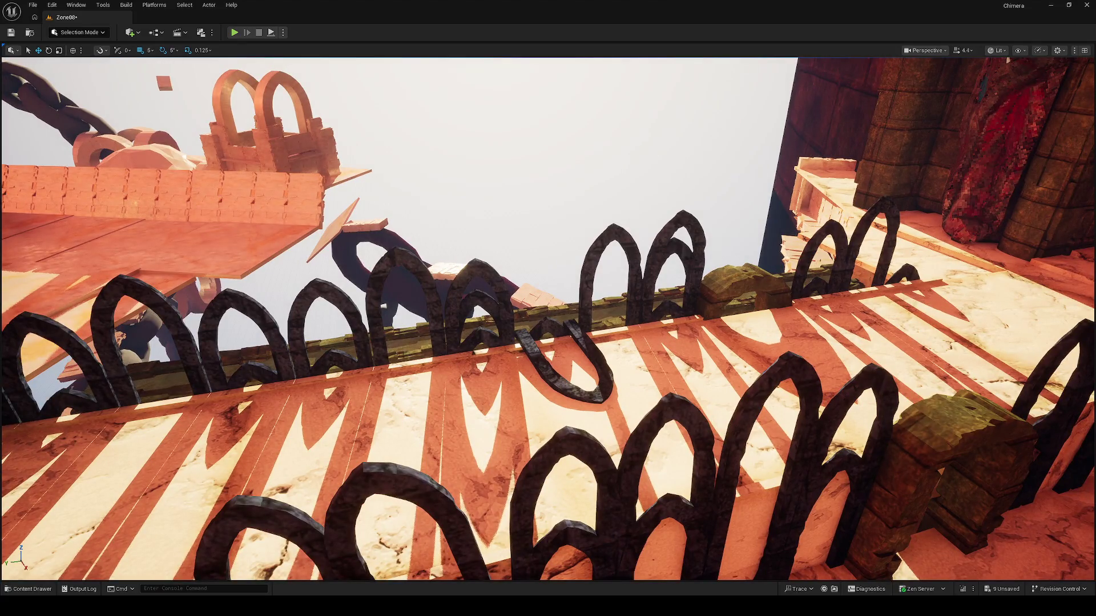
{"action": "left_click", "coordinate": [410, 446]}
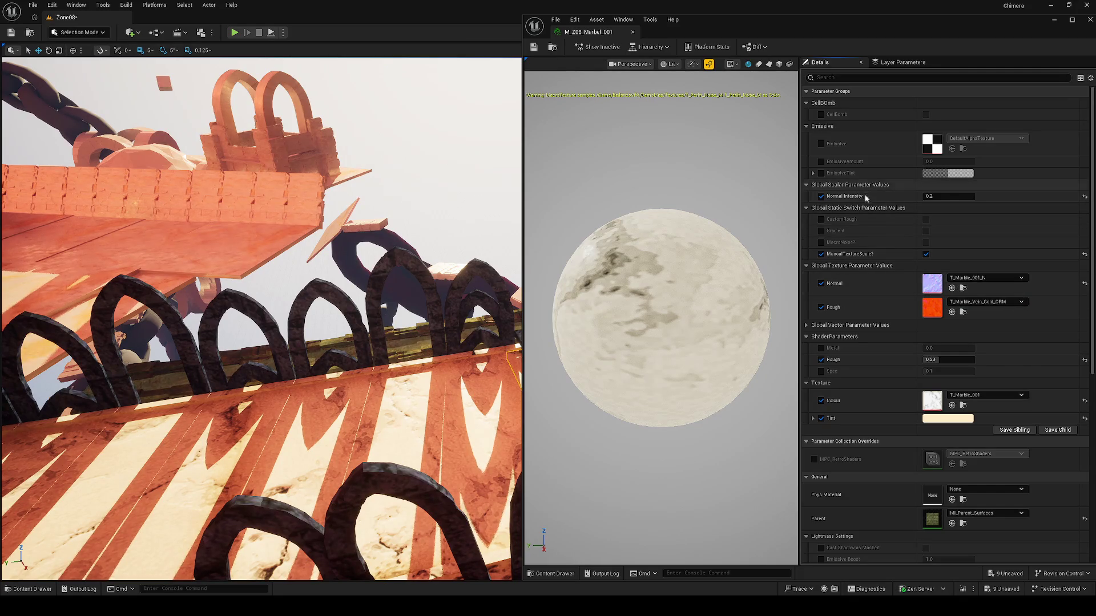
Tick Normal Intensity on M_Z08_Marbel_001, then open MI_Parent_Surfaces and its parent M_Surfaces
{"action": "left_click", "coordinate": [822, 196]}
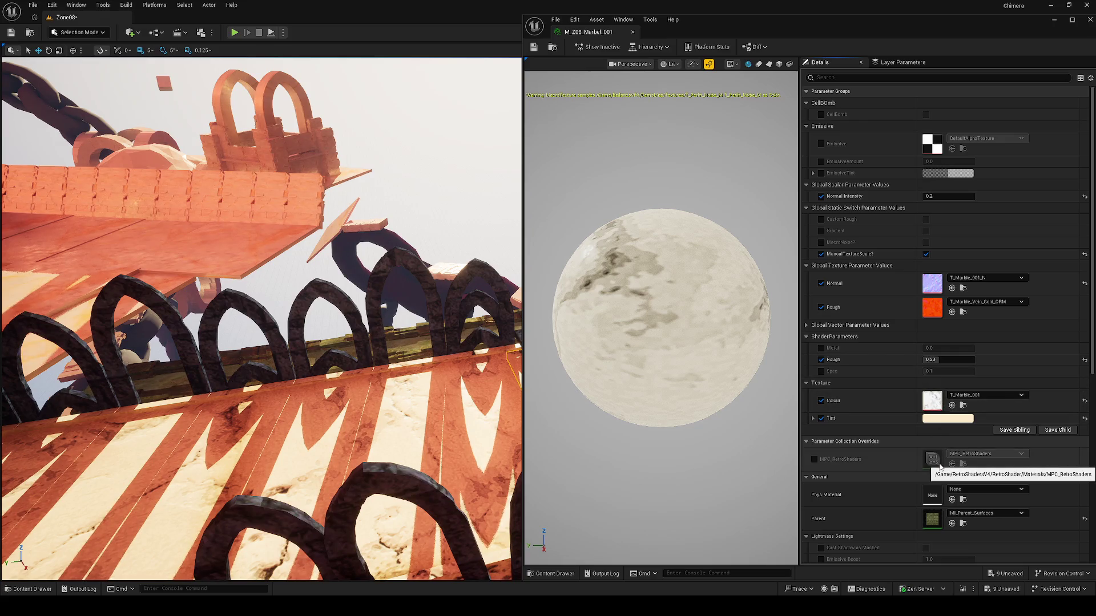
{"action": "double_click", "coordinate": [934, 520]}
{"action": "double_click", "coordinate": [932, 400]}
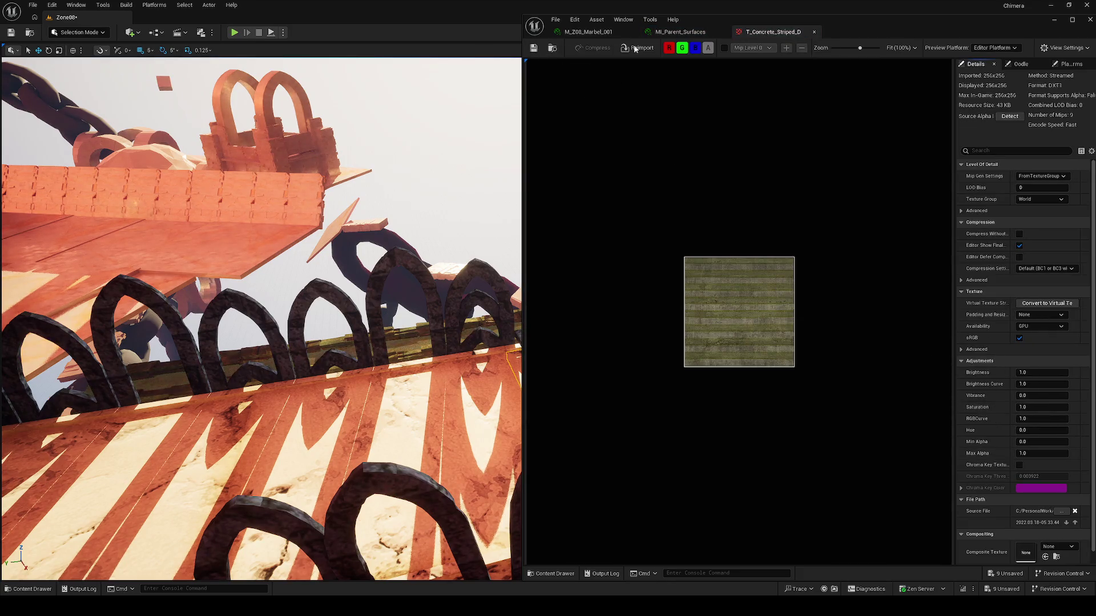
{"action": "left_click", "coordinate": [680, 32]}
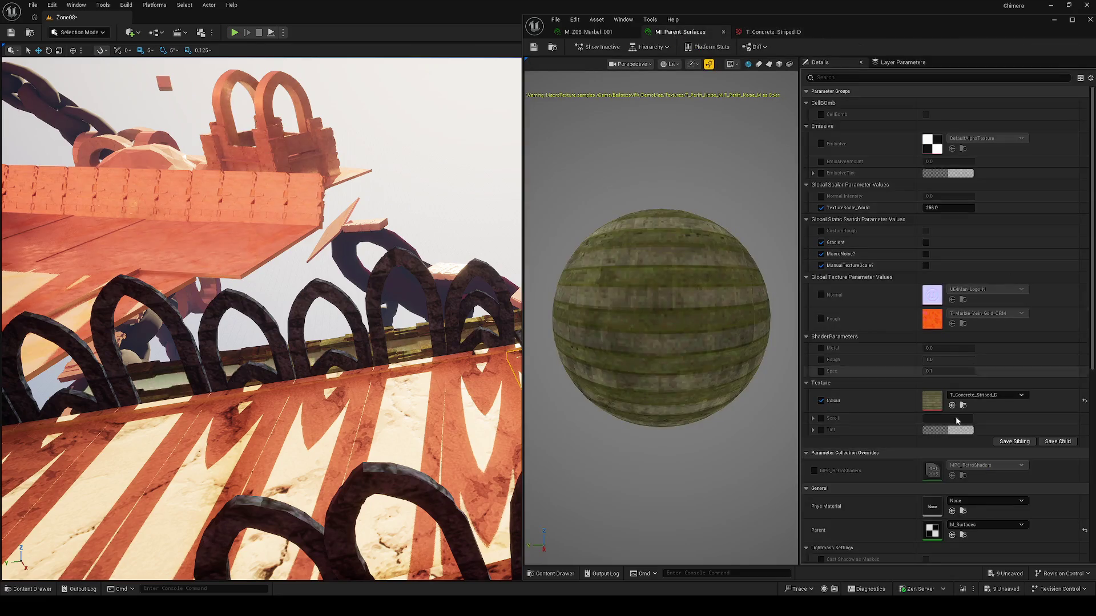
{"action": "double_click", "coordinate": [932, 530]}
{"action": "mouse_move", "coordinate": [863, 348]}
{"action": "left_mouse_down"}
{"action": "mouse_move", "coordinate": [851, 350]}
{"action": "mouse_move", "coordinate": [944, 263]}
{"action": "left_mouse_up"}
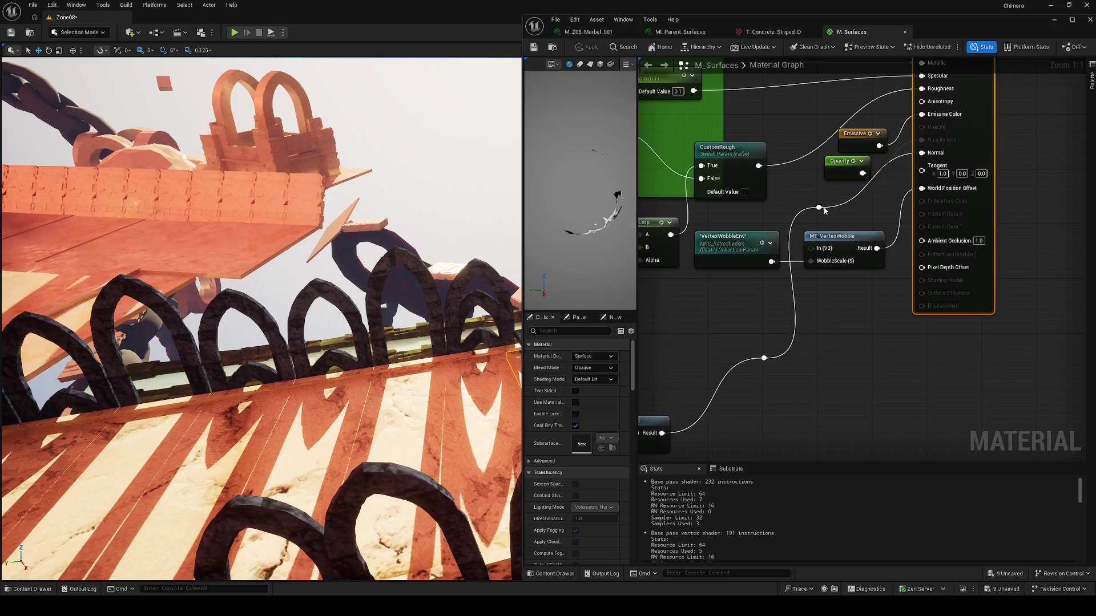
Inspect the Normal Intensity and ShaderProperties nodes in M_Surfaces, then close the editor
{"action": "left_click_drag", "start_coordinate": [817, 365], "coordinate": [1028, 238]}
{"action": "left_click_drag", "start_coordinate": [868, 339], "coordinate": [936, 337]}
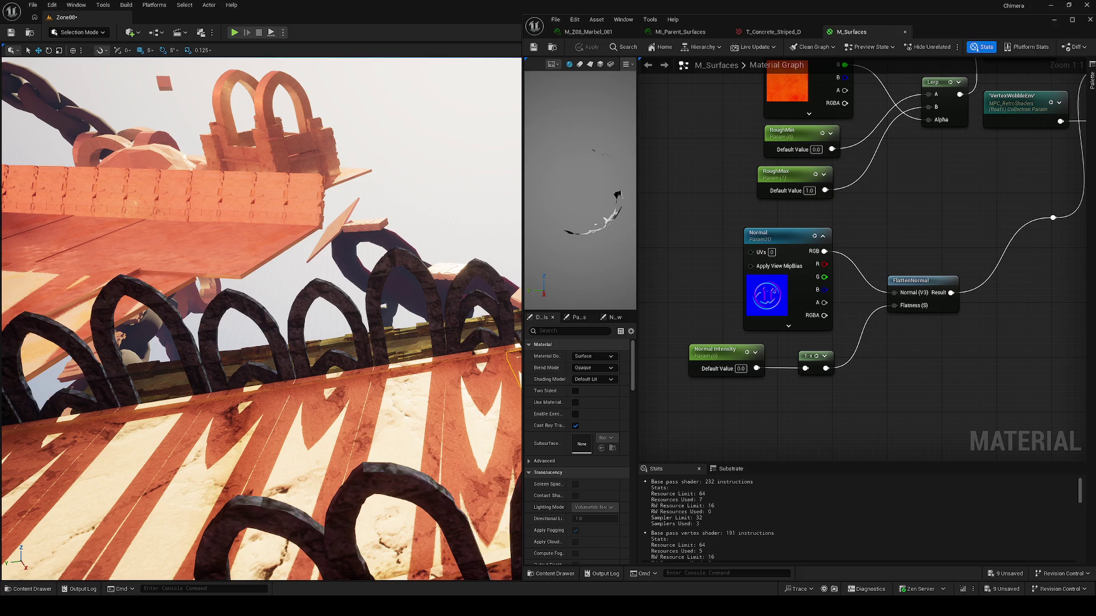
{"action": "scroll", "coordinate": [850, 253], "scroll_direction": "down", "scroll_amount": 2}
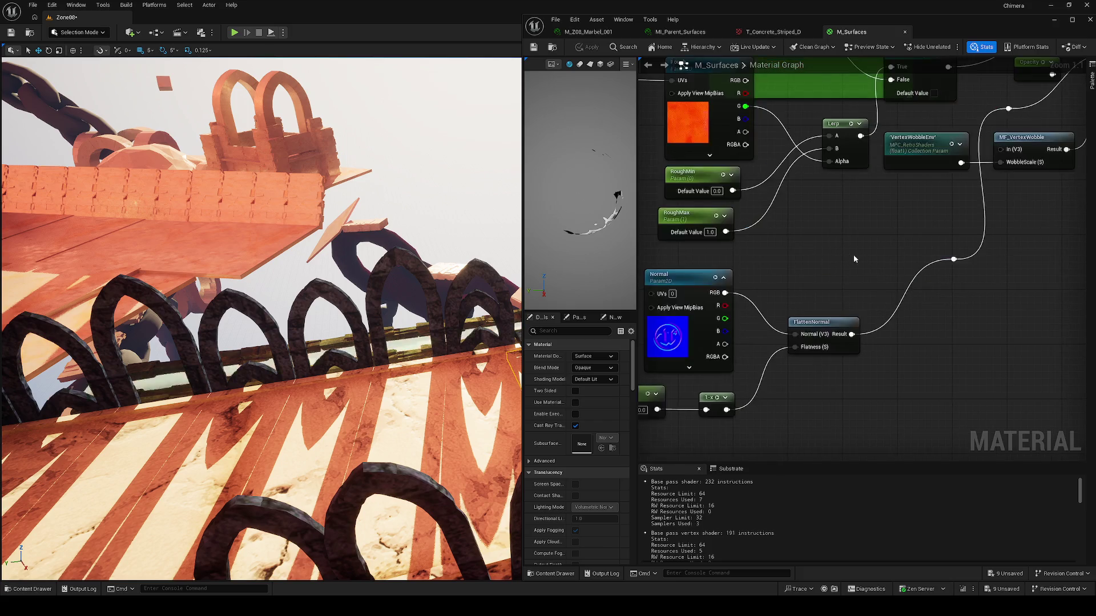
{"action": "scroll", "coordinate": [827, 261], "scroll_direction": "down", "scroll_amount": 4}
{"action": "scroll", "coordinate": [827, 260], "scroll_direction": "up", "scroll_amount": 3}
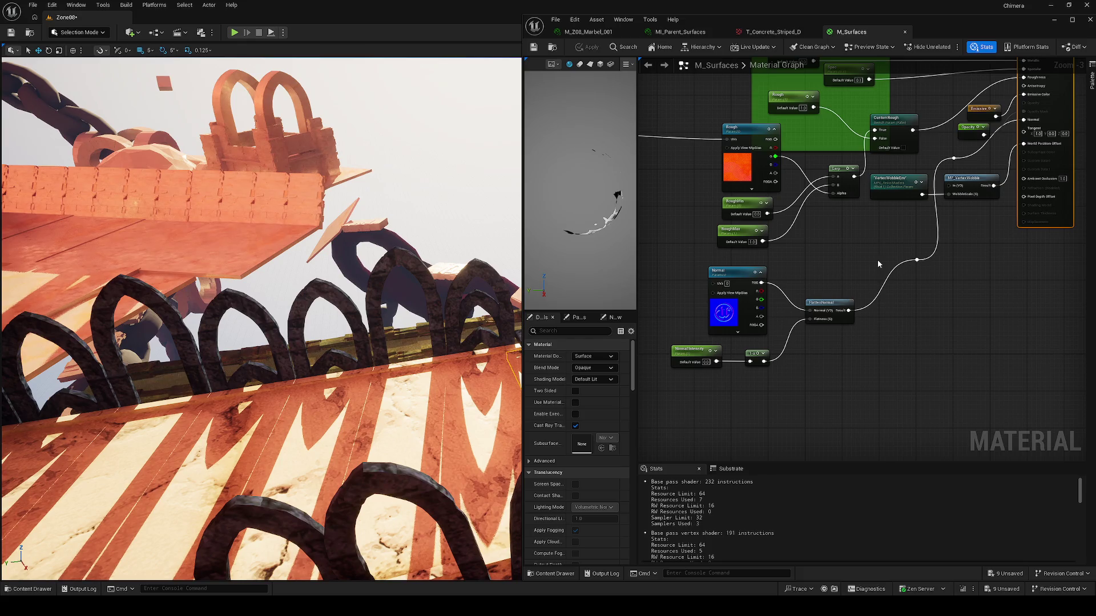
{"action": "mouse_move", "coordinate": [879, 255]}
{"action": "left_mouse_down"}
{"action": "mouse_move", "coordinate": [880, 348]}
{"action": "mouse_move", "coordinate": [741, 326]}
{"action": "mouse_move", "coordinate": [756, 302]}
{"action": "left_mouse_up"}
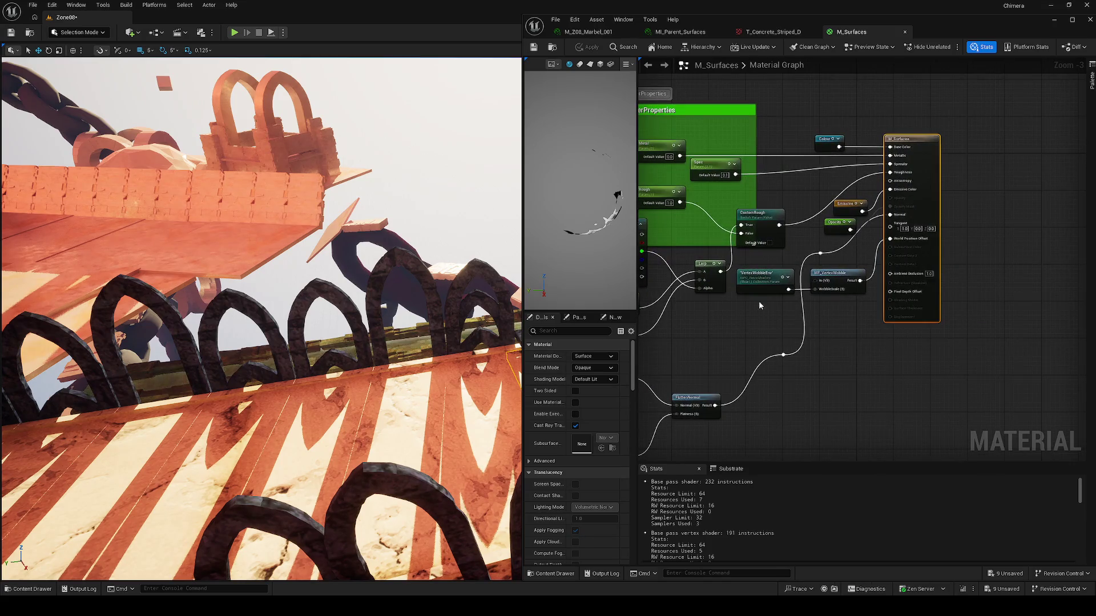
{"action": "scroll", "coordinate": [890, 216], "scroll_direction": "up", "scroll_amount": 3}
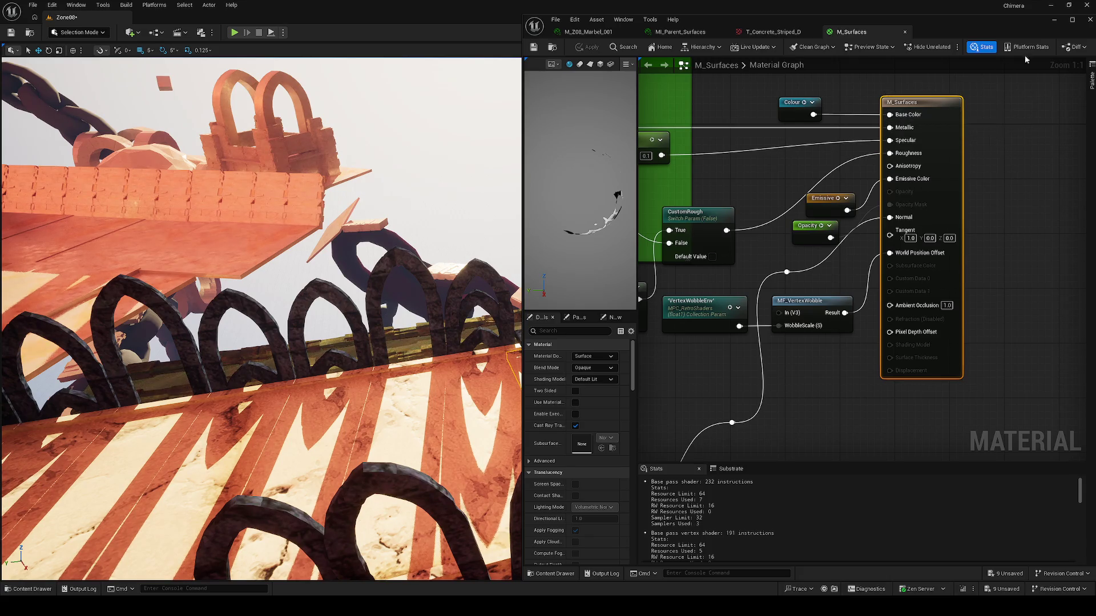
{"action": "left_click", "coordinate": [1090, 20]}
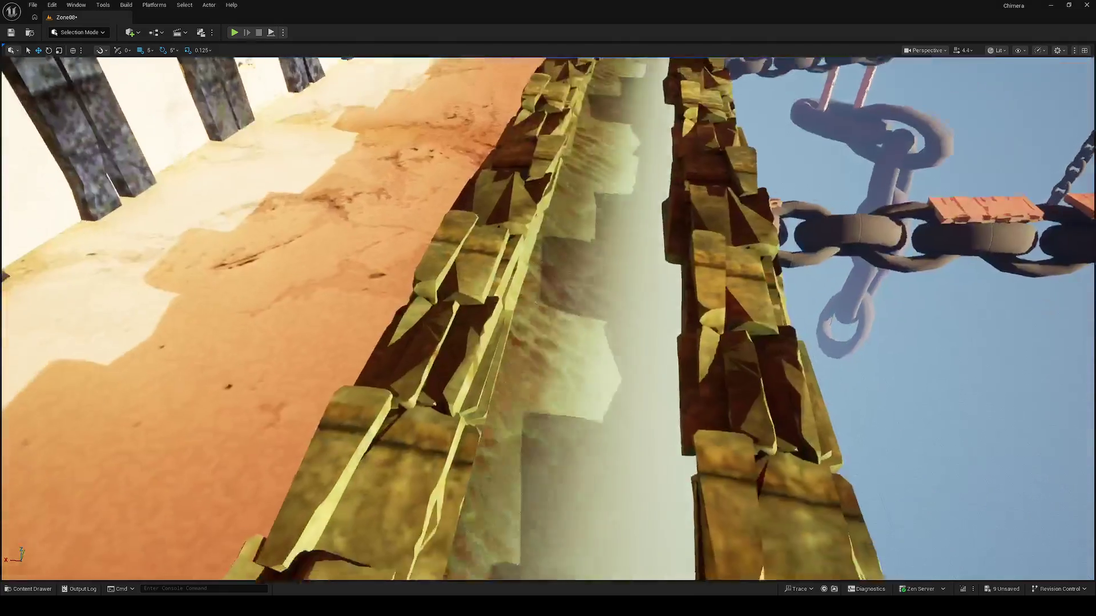
{"action": "scroll", "coordinate": [624, 258], "scroll_direction": "up", "scroll_amount": 3}
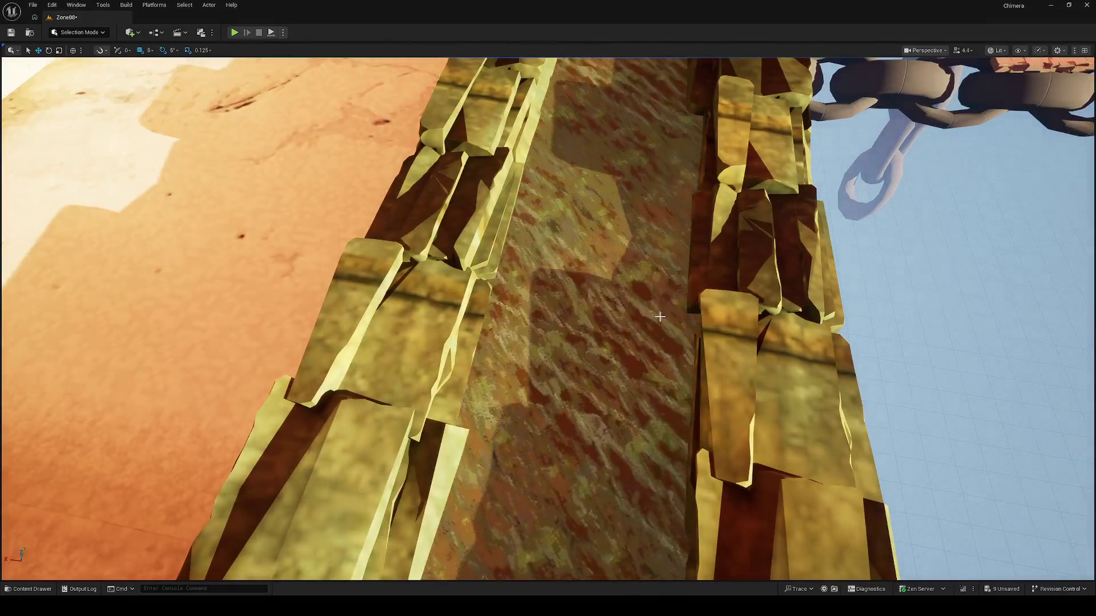
{"action": "scroll", "coordinate": [732, 302], "scroll_direction": "down", "scroll_amount": 3}
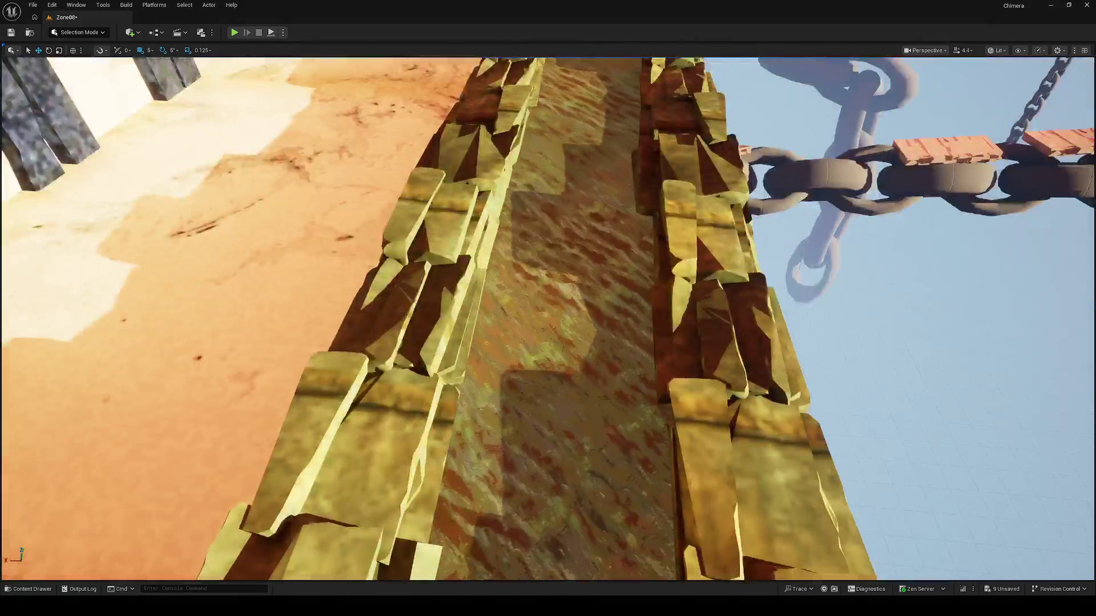
{"action": "scroll", "coordinate": [805, 280], "scroll_direction": "down", "scroll_amount": 1}
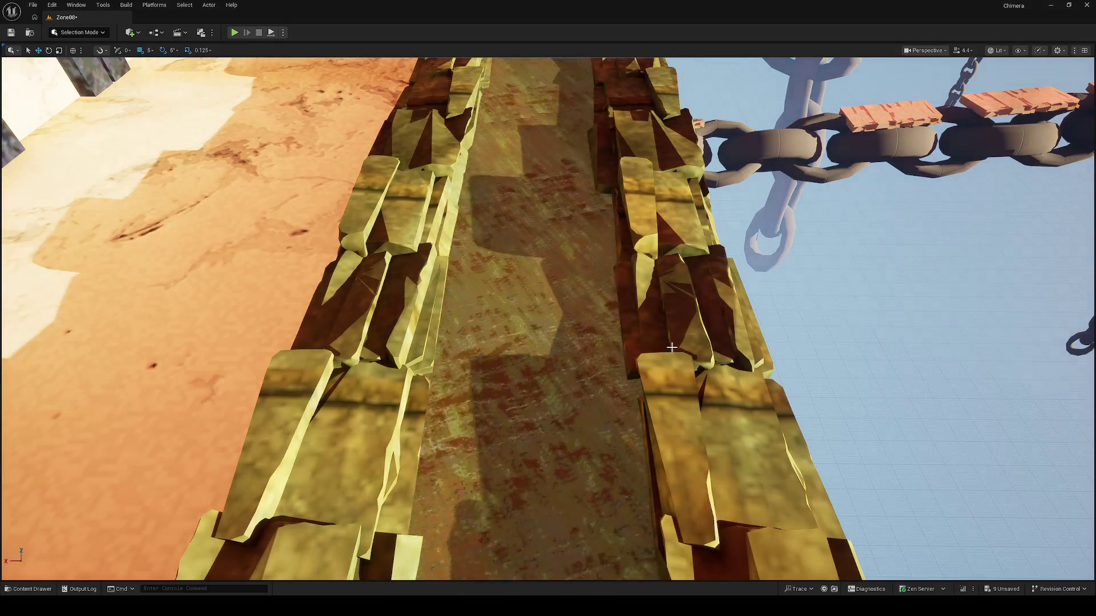
{"action": "scroll", "coordinate": [671, 347], "scroll_direction": "down", "scroll_amount": 5}
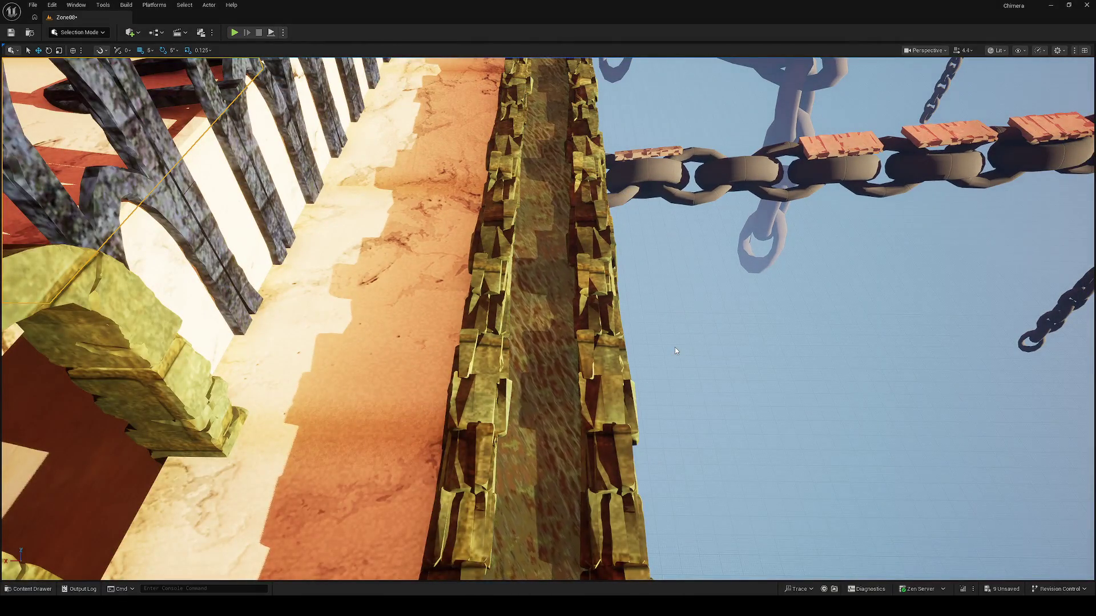
{"action": "scroll", "coordinate": [675, 349], "scroll_direction": "down", "scroll_amount": 4}
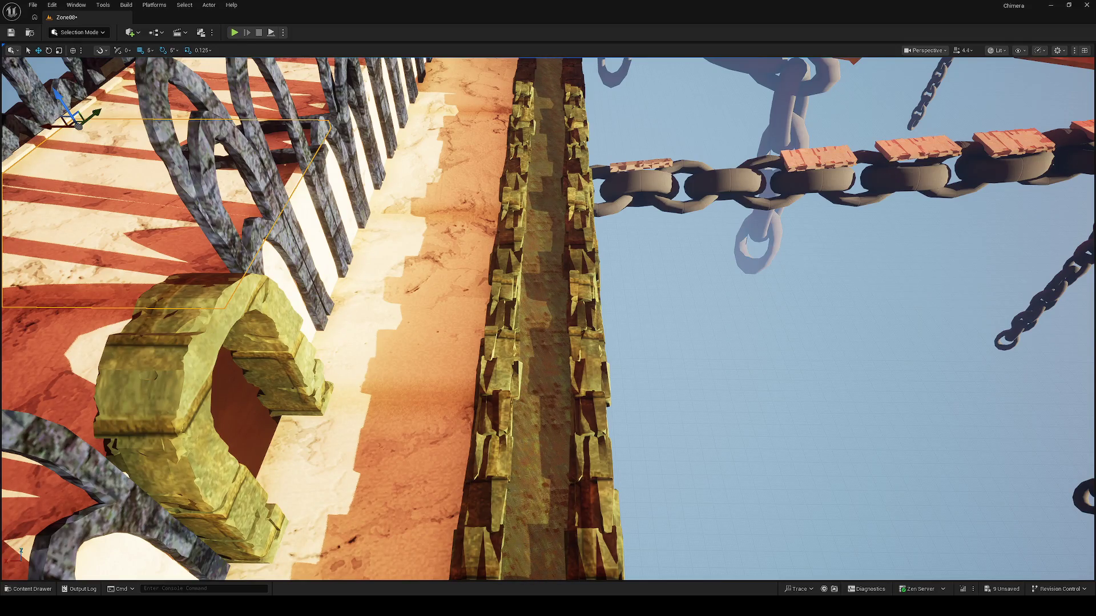
{"action": "left_click_drag", "start_coordinate": [552, 335], "coordinate": [640, 327]}
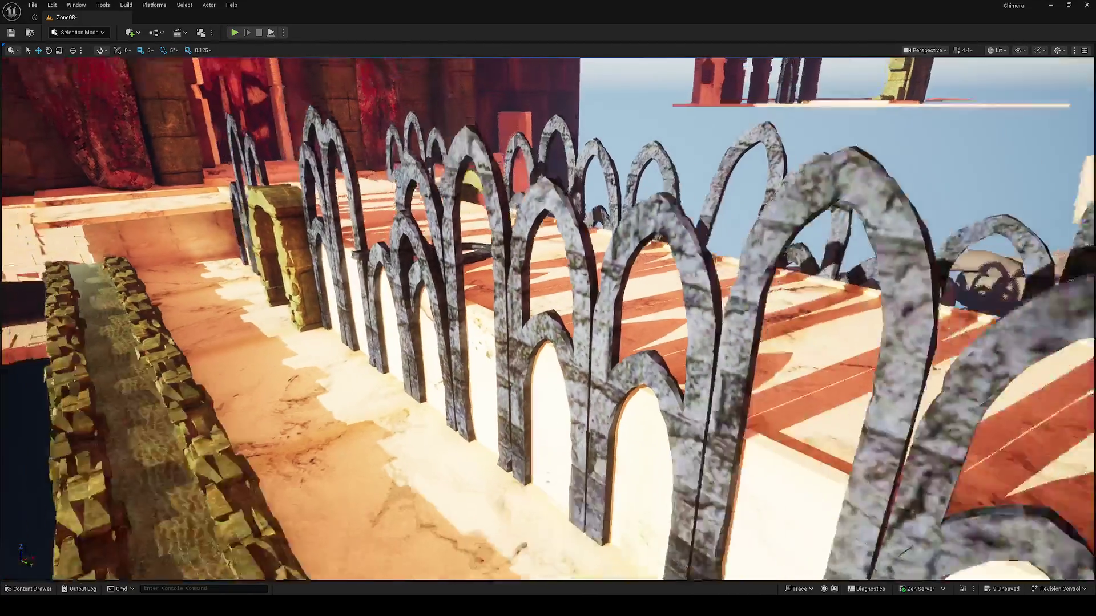
Drop one stone arch lower, then scale the next arch taller on Z and tilt it back 5°
{"action": "left_click", "coordinate": [533, 318]}
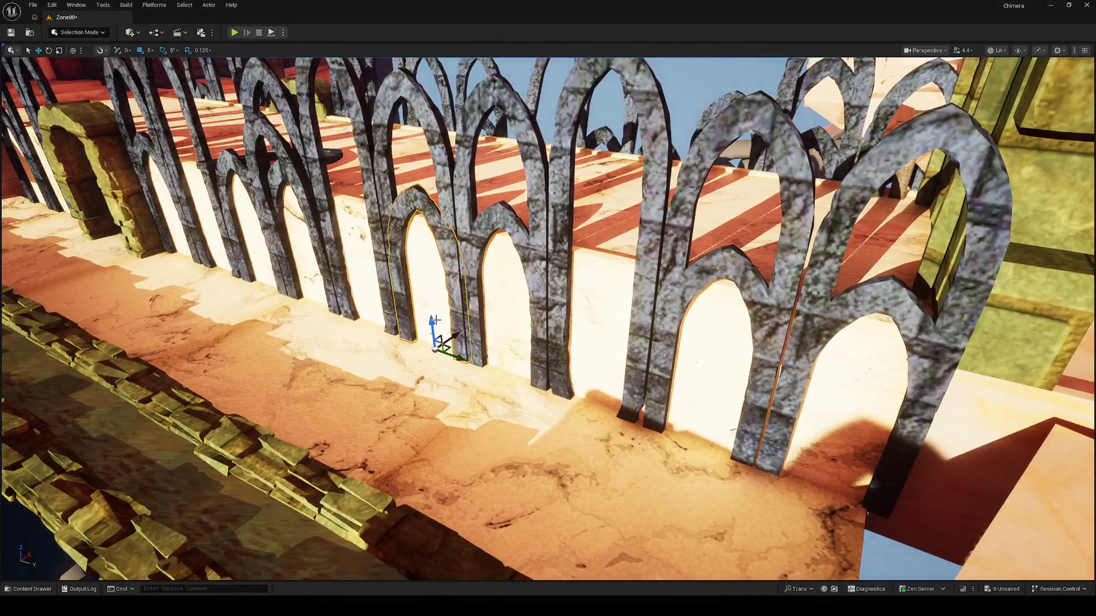
{"action": "left_click_drag", "start_coordinate": [435, 319], "coordinate": [428, 349]}
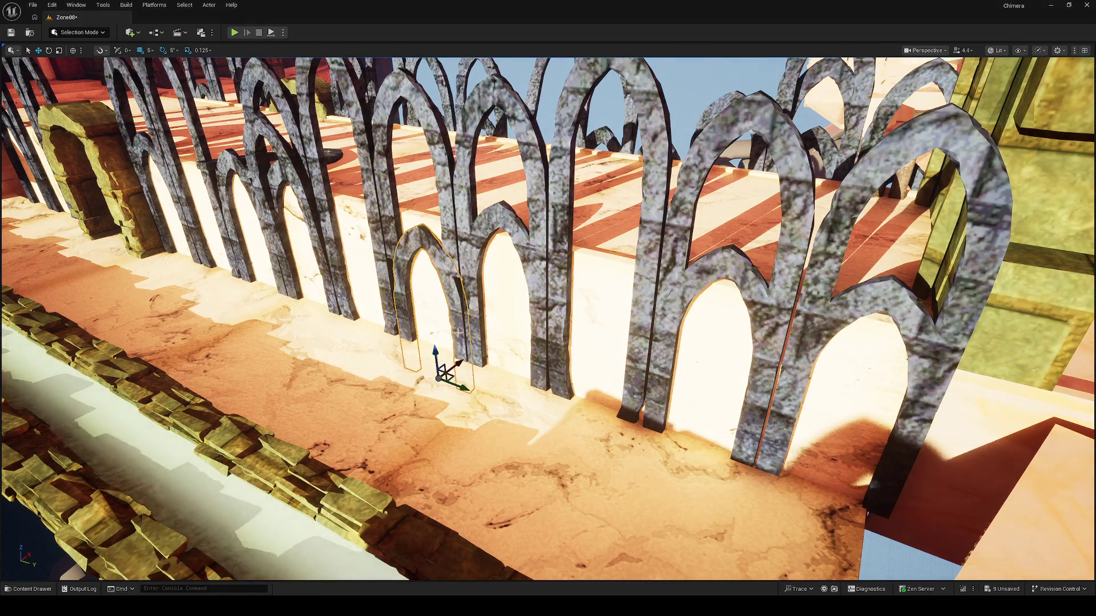
{"action": "left_click", "coordinate": [489, 228]}
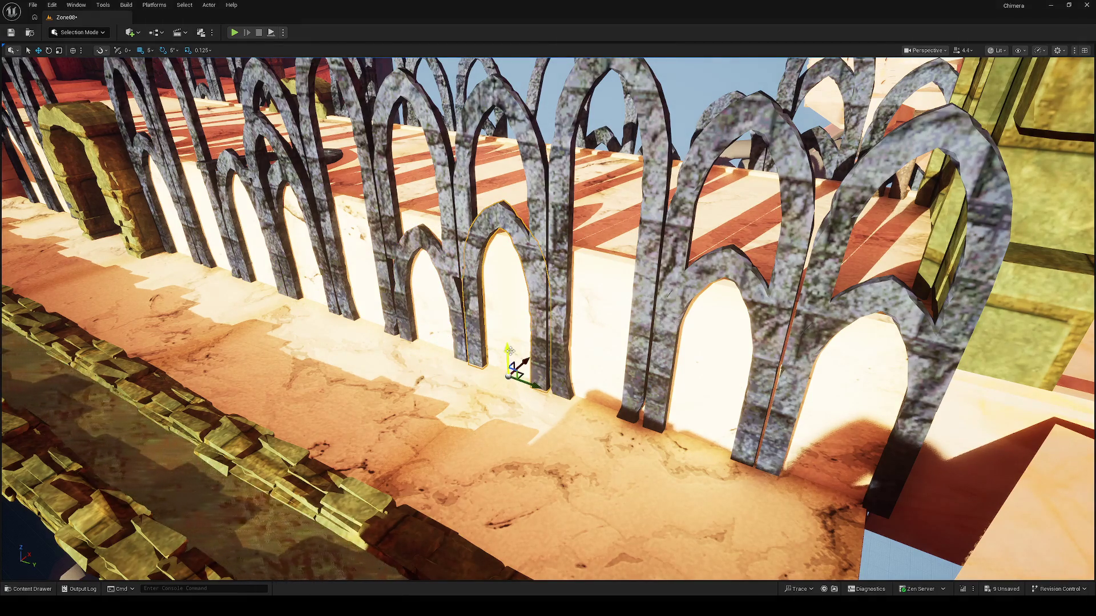
{"action": "mouse_move", "coordinate": [504, 350]}
{"action": "left_mouse_down"}
{"action": "mouse_move", "coordinate": [505, 334]}
{"action": "mouse_move", "coordinate": [505, 378]}
{"action": "left_mouse_up"}
{"action": "key", "text": "e"}
{"action": "key", "text": "r"}
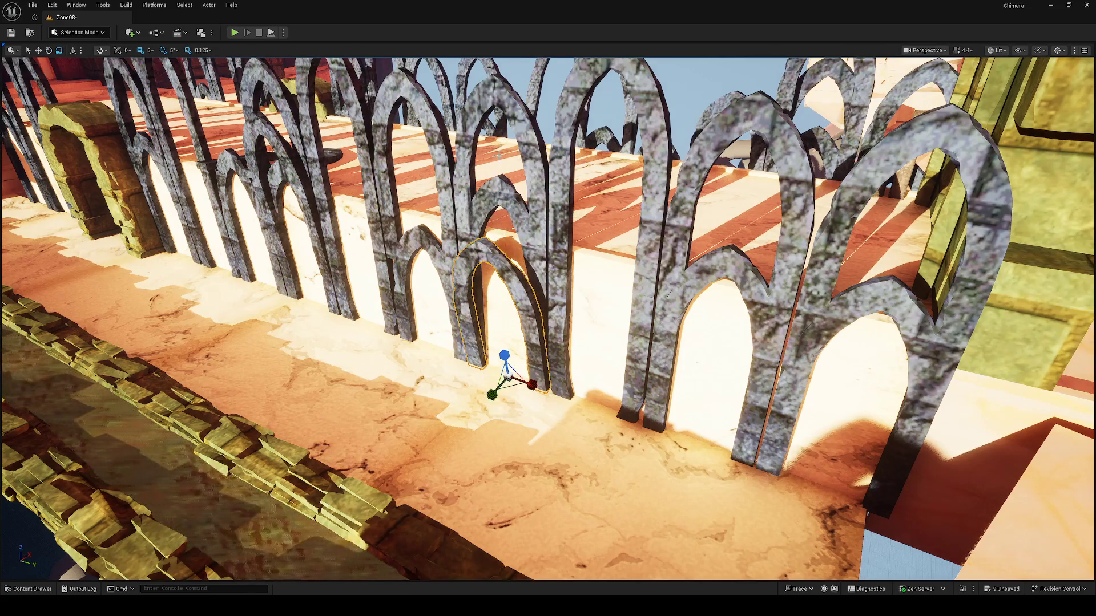
{"action": "key", "text": "e"}
{"action": "left_click_drag", "start_coordinate": [523, 262], "coordinate": [528, 274]}
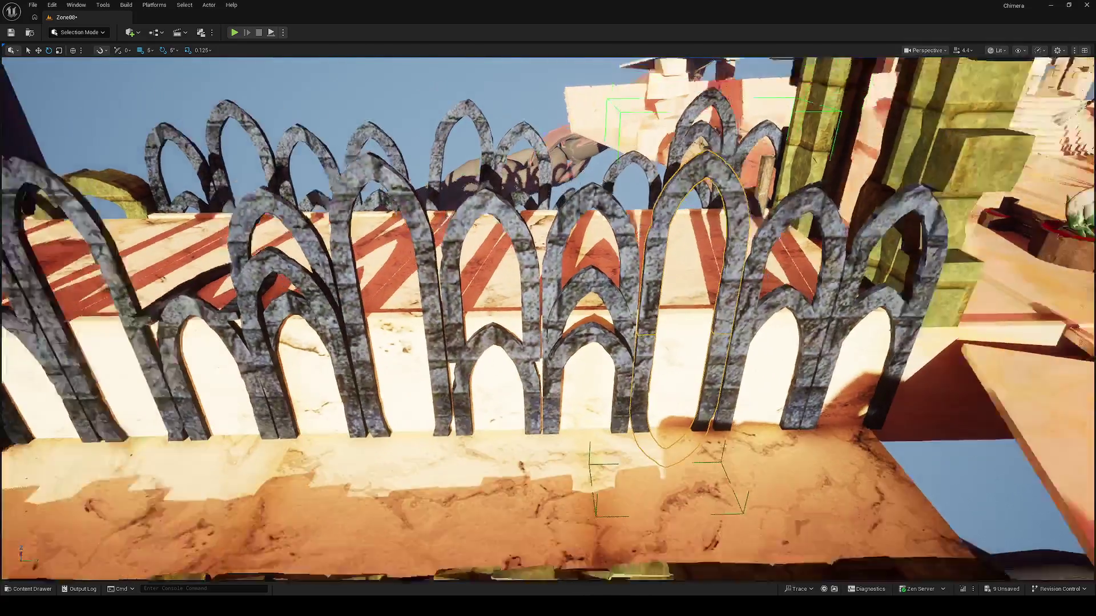
Select the small left arch, lift it higher, and scale it narrower to fit the railing
{"action": "left_click", "coordinate": [642, 315]}
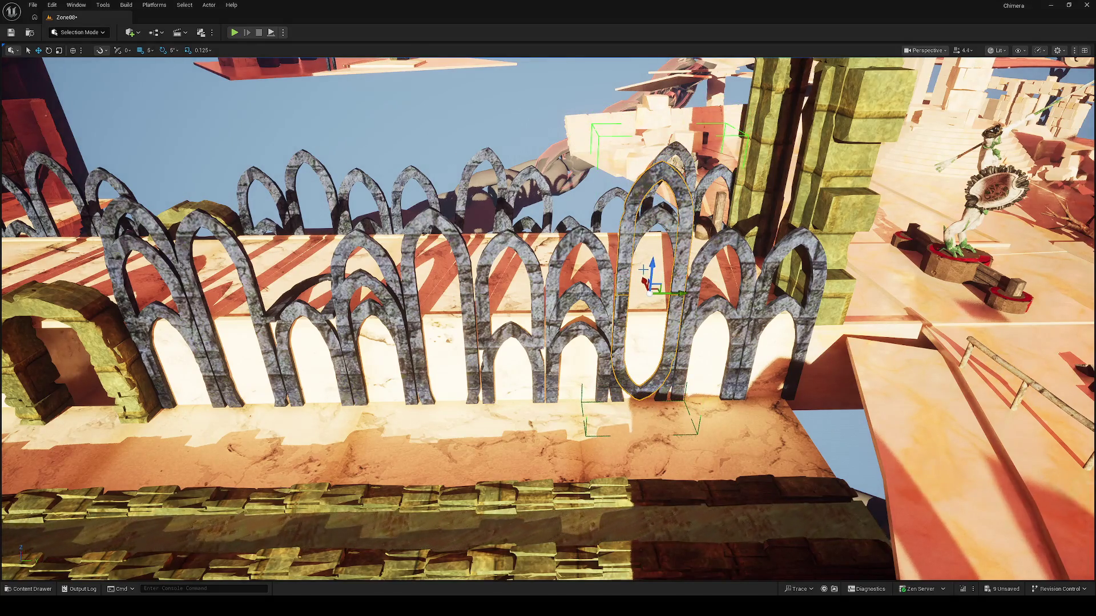
{"action": "key", "text": "Escape"}
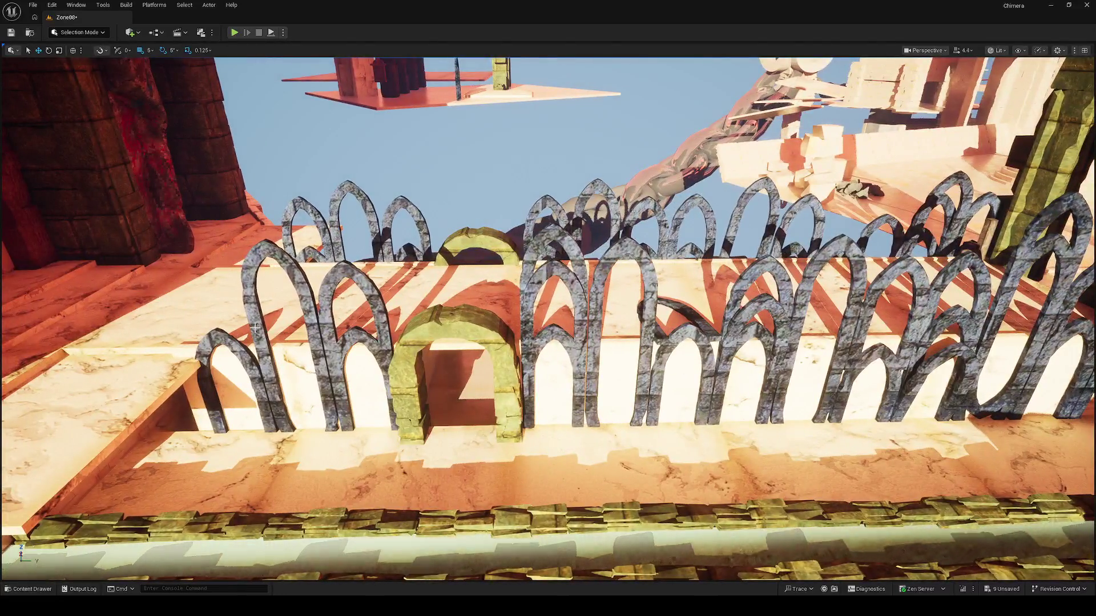
{"action": "left_click", "coordinate": [217, 320]}
{"action": "left_click_drag", "start_coordinate": [260, 357], "coordinate": [265, 397]}
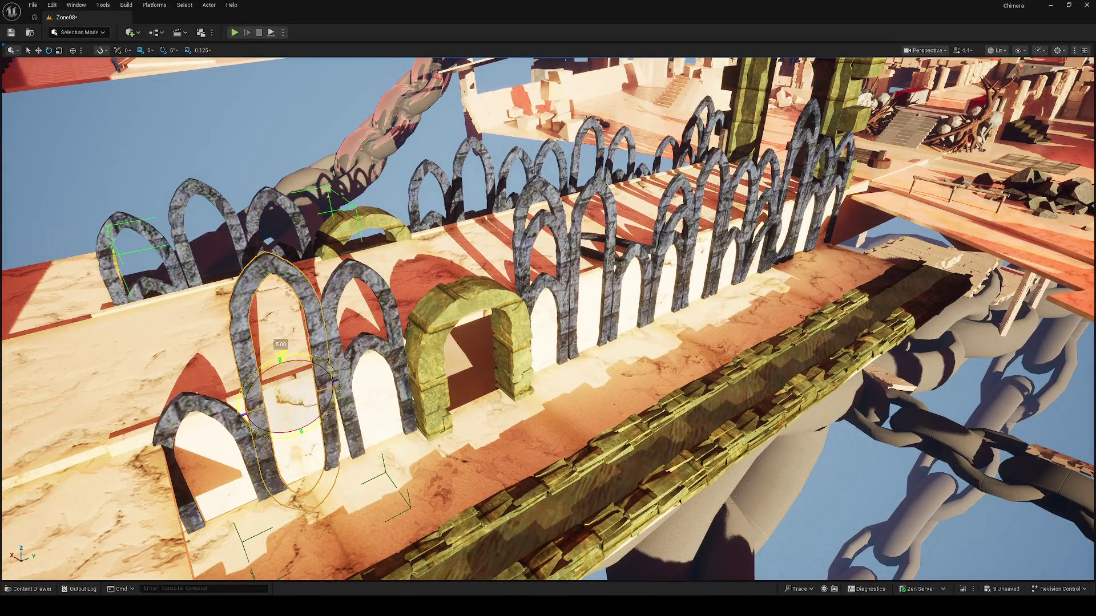
{"action": "mouse_move", "coordinate": [233, 438]}
{"action": "left_mouse_down"}
{"action": "mouse_move", "coordinate": [282, 453]}
{"action": "mouse_move", "coordinate": [215, 404]}
{"action": "mouse_move", "coordinate": [255, 417]}
{"action": "left_mouse_up"}
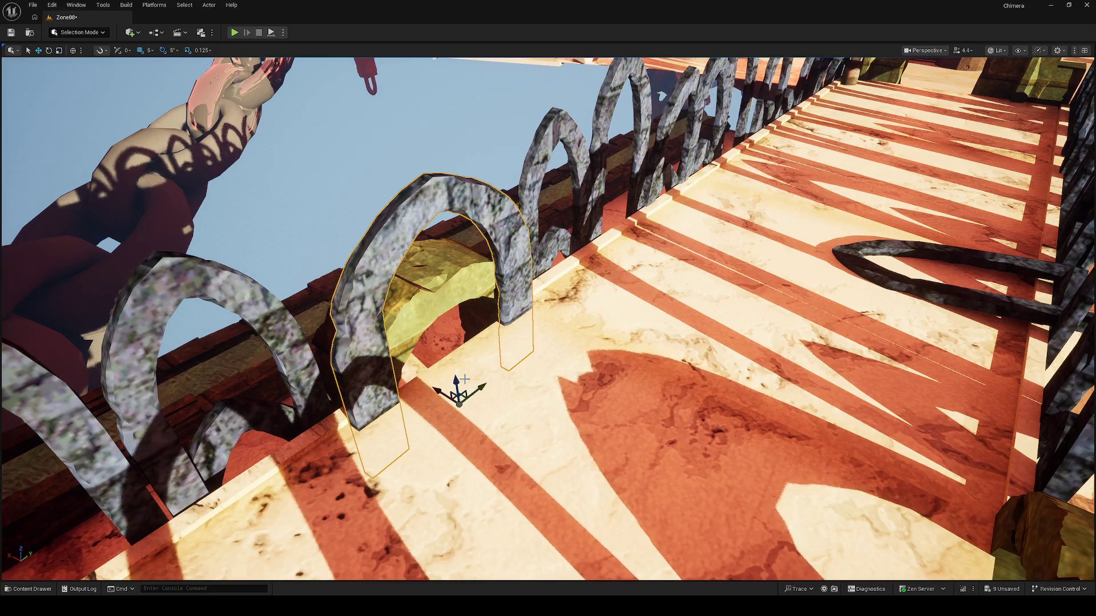
{"action": "mouse_move", "coordinate": [456, 380]}
{"action": "left_mouse_down"}
{"action": "mouse_move", "coordinate": [448, 334]}
{"action": "mouse_move", "coordinate": [399, 343]}
{"action": "mouse_move", "coordinate": [448, 296]}
{"action": "mouse_move", "coordinate": [391, 305]}
{"action": "mouse_move", "coordinate": [377, 296]}
{"action": "left_mouse_up"}
{"action": "key", "text": "r"}
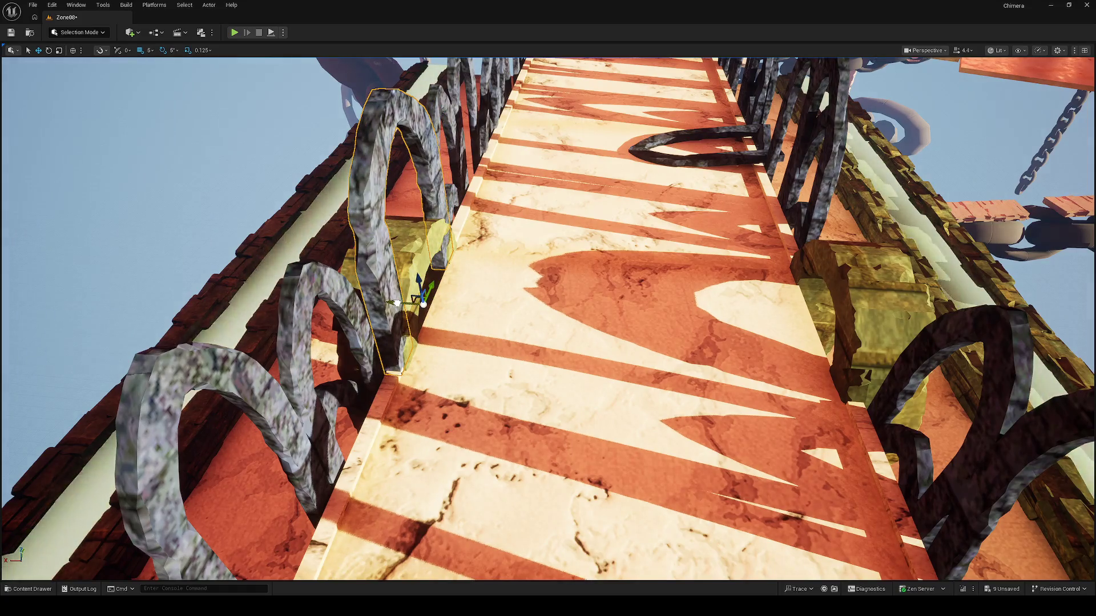
{"action": "key", "text": "r"}
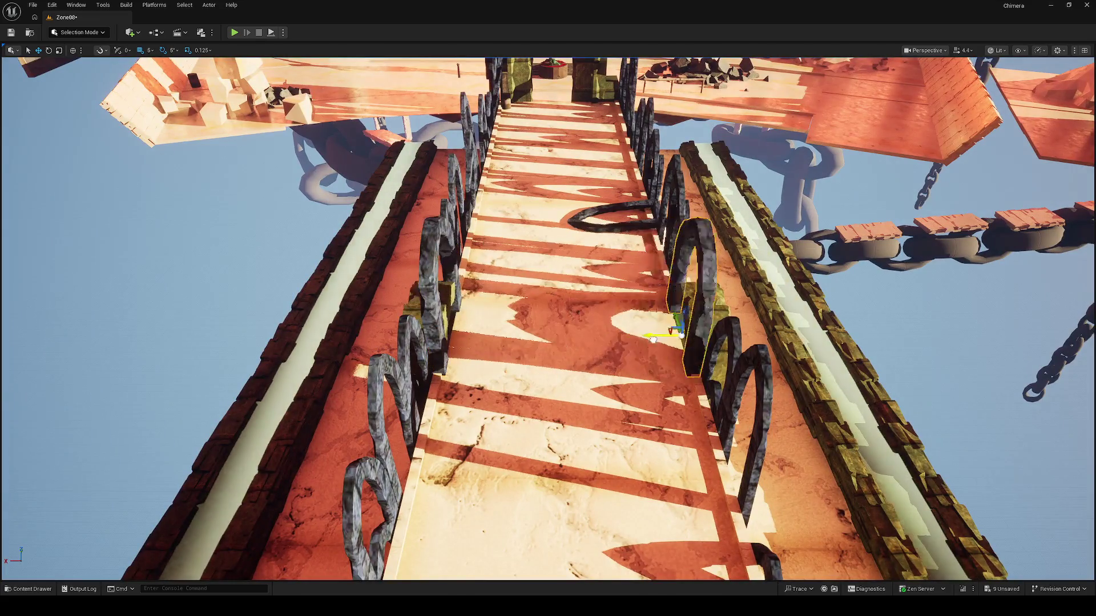
{"action": "left_click_drag", "start_coordinate": [653, 339], "coordinate": [651, 339]}
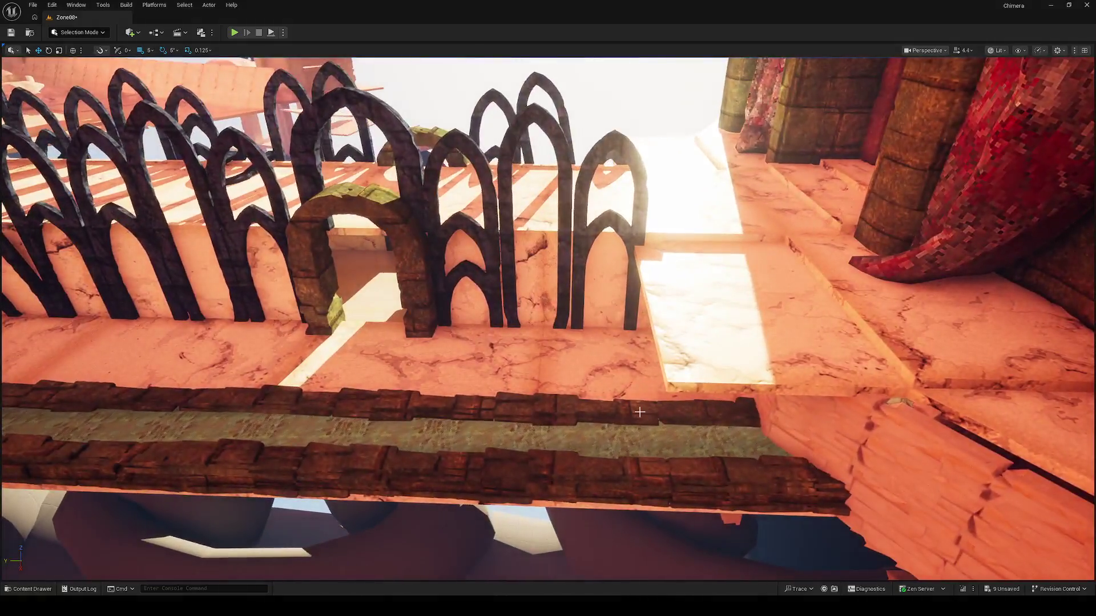
Select the brick ledge piece by the deck, rotate it and raise it on Z
{"action": "left_click", "coordinate": [663, 419]}
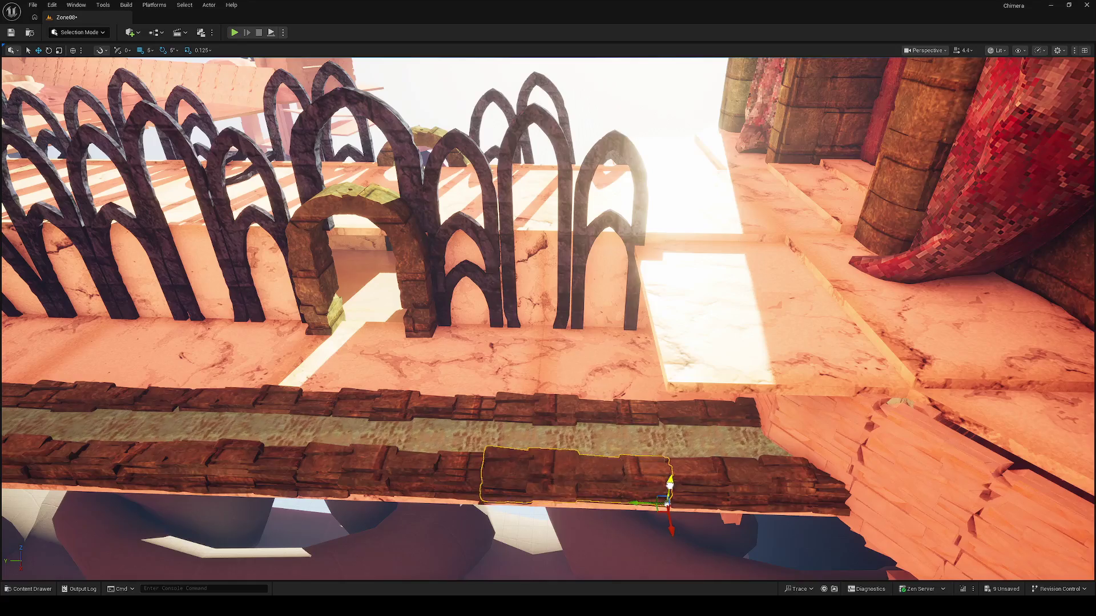
{"action": "key", "text": "e"}
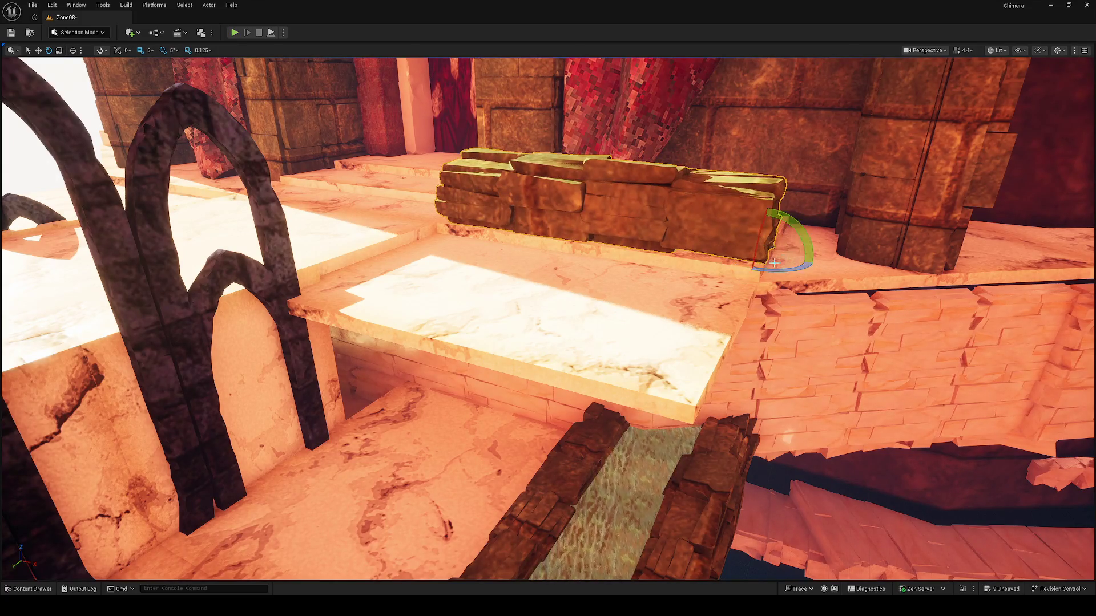
{"action": "mouse_move", "coordinate": [764, 234]}
{"action": "left_mouse_down"}
{"action": "mouse_move", "coordinate": [765, 286]}
{"action": "mouse_move", "coordinate": [750, 272]}
{"action": "mouse_move", "coordinate": [825, 265]}
{"action": "left_mouse_up"}
{"action": "key", "text": "f"}
{"action": "key", "text": "e"}
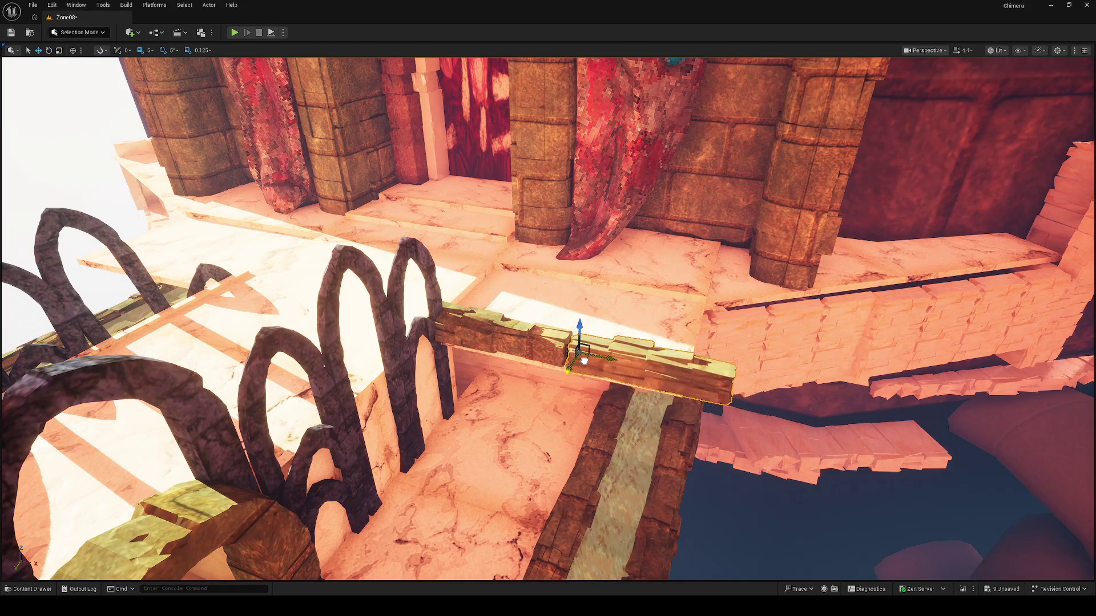
Duplicate the plank and place the copy beside it to extend the ledge
{"action": "left_click_drag", "start_coordinate": [580, 358], "coordinate": [580, 357]}
{"action": "key", "text": "f"}
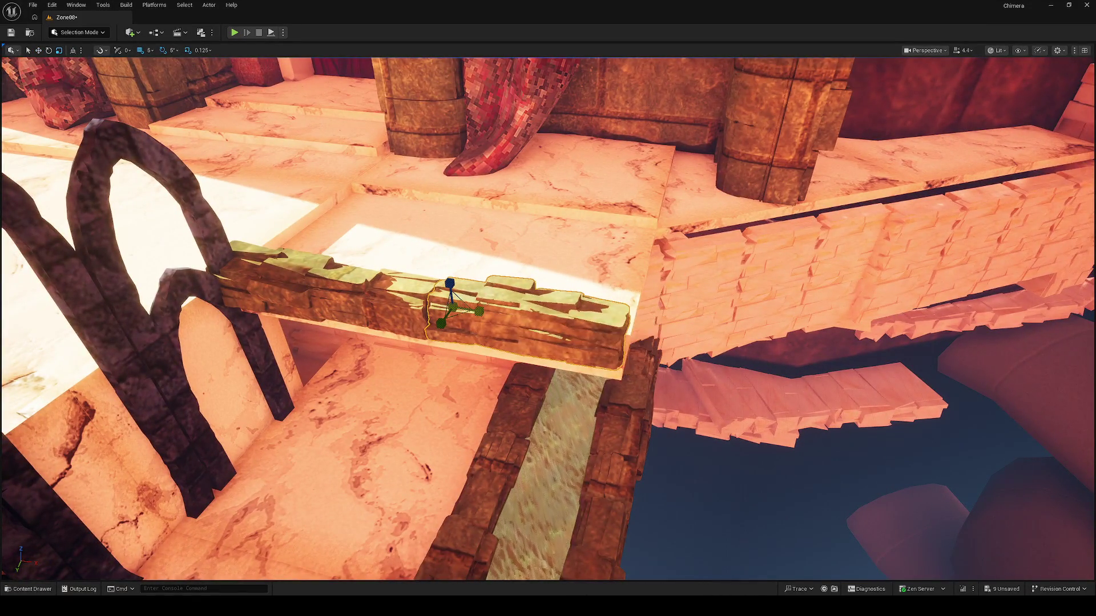
{"action": "left_click_drag", "start_coordinate": [580, 358], "coordinate": [580, 357]}
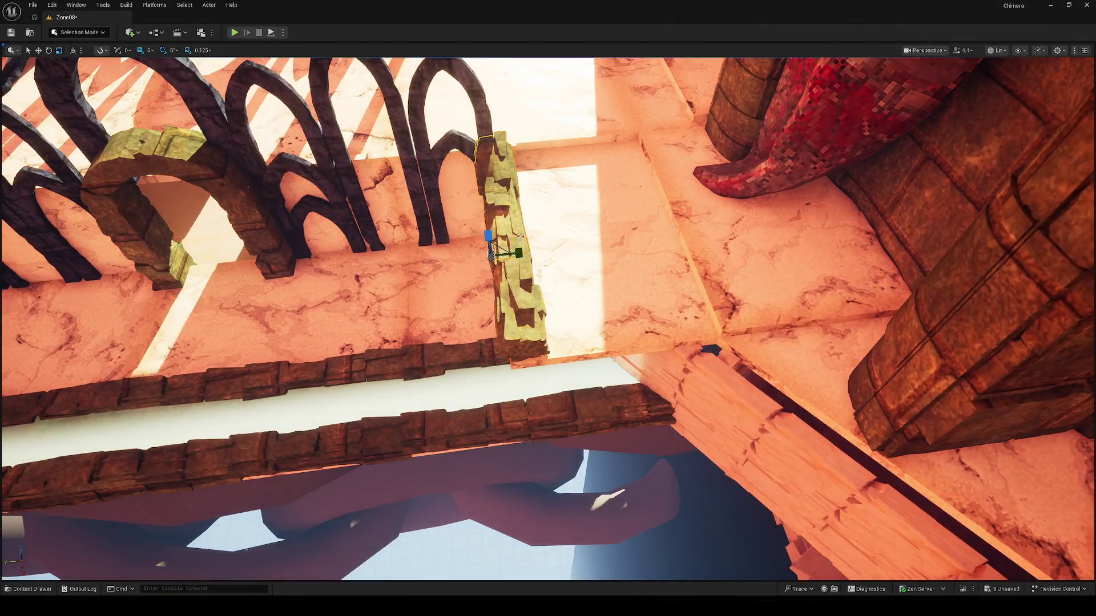
{"action": "mouse_move", "coordinate": [461, 259]}
{"action": "left_mouse_down"}
{"action": "mouse_move", "coordinate": [543, 258]}
{"action": "mouse_move", "coordinate": [583, 279]}
{"action": "mouse_move", "coordinate": [548, 290]}
{"action": "mouse_move", "coordinate": [533, 336]}
{"action": "mouse_move", "coordinate": [648, 317]}
{"action": "left_mouse_up"}
Select the horizontal plank near the temple doorway and look down the railed walkway
{"action": "mouse_move", "coordinate": [548, 308]}
{"action": "left_mouse_down"}
{"action": "mouse_move", "coordinate": [595, 294]}
{"action": "mouse_move", "coordinate": [684, 345]}
{"action": "mouse_move", "coordinate": [363, 342]}
{"action": "left_mouse_up"}
{"action": "left_click", "coordinate": [685, 344]}
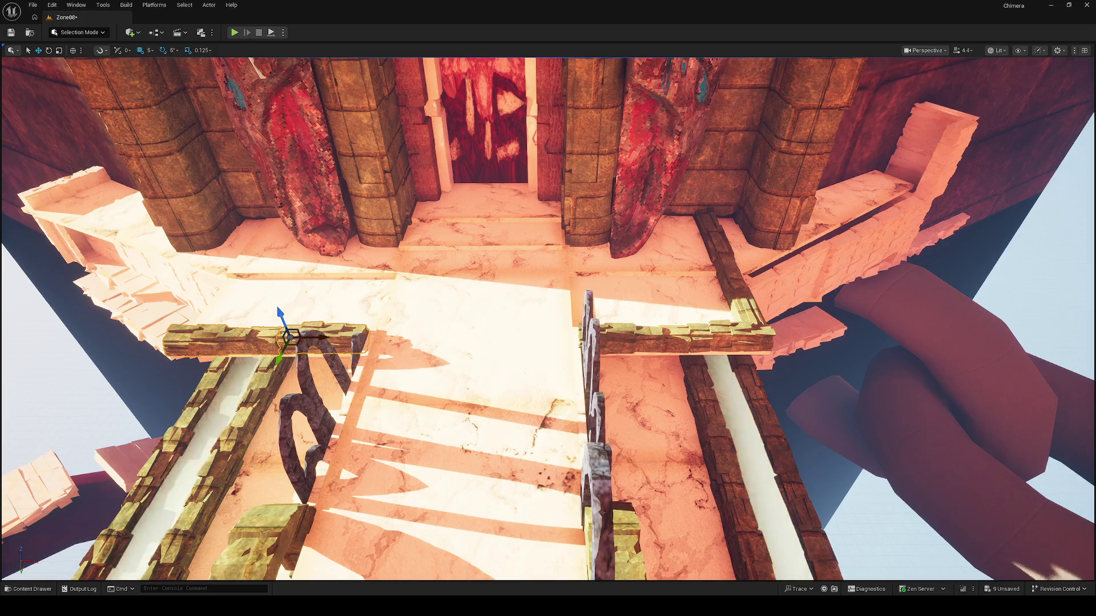
{"action": "key", "text": "w"}
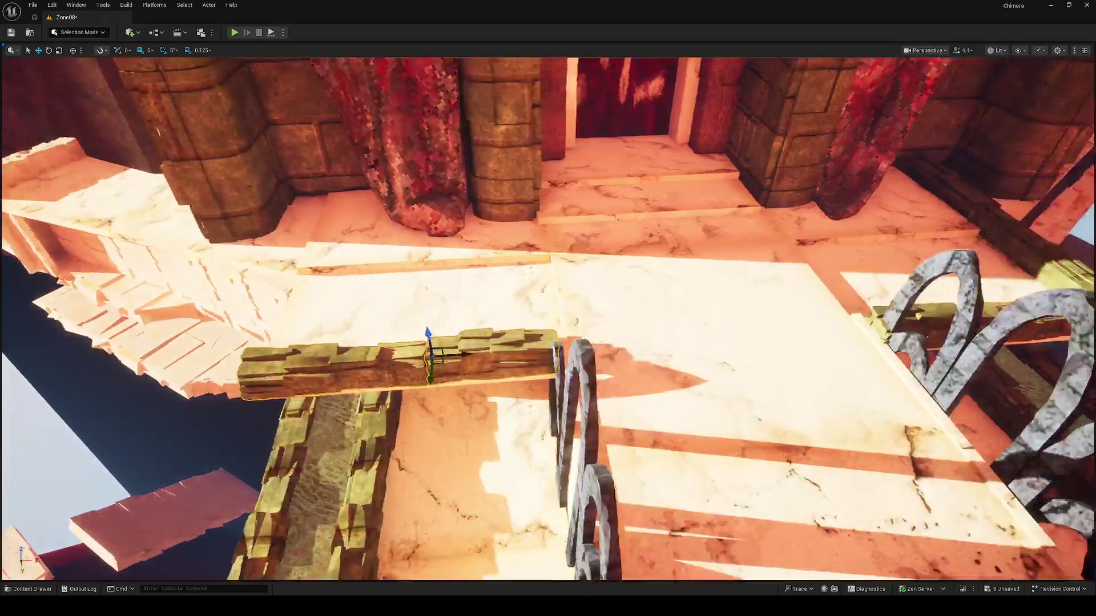
{"action": "key", "text": "s"}
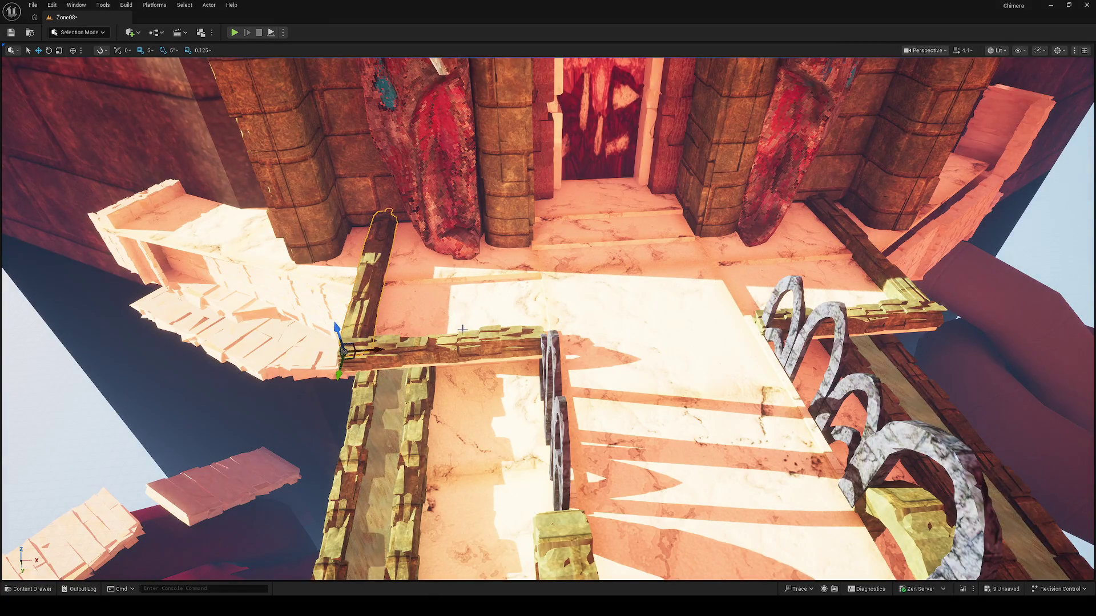
{"action": "key", "text": "w"}
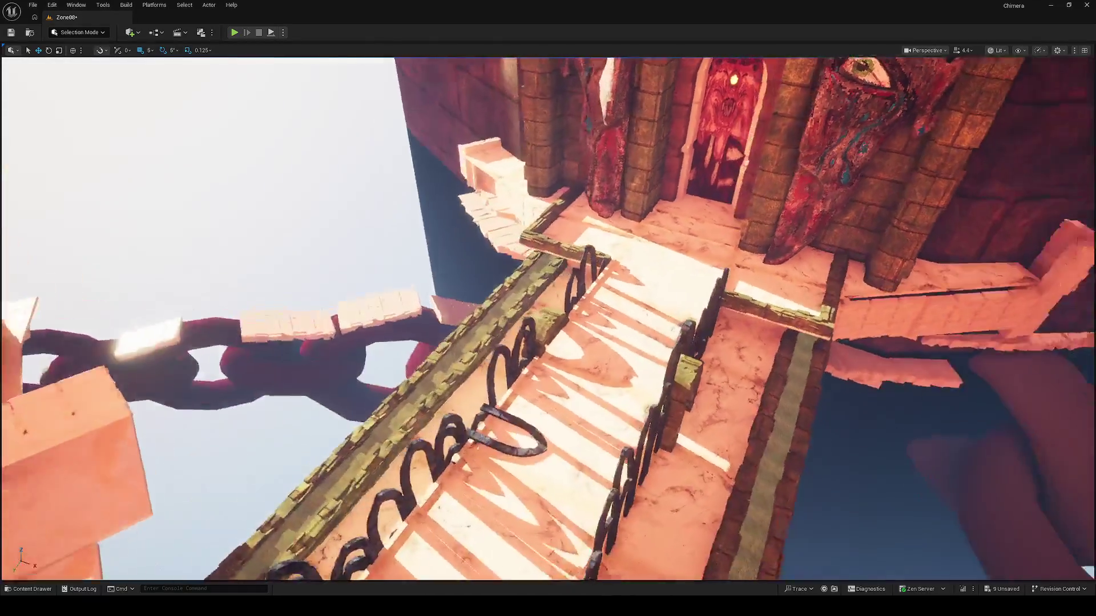
{"action": "key", "text": "w"}
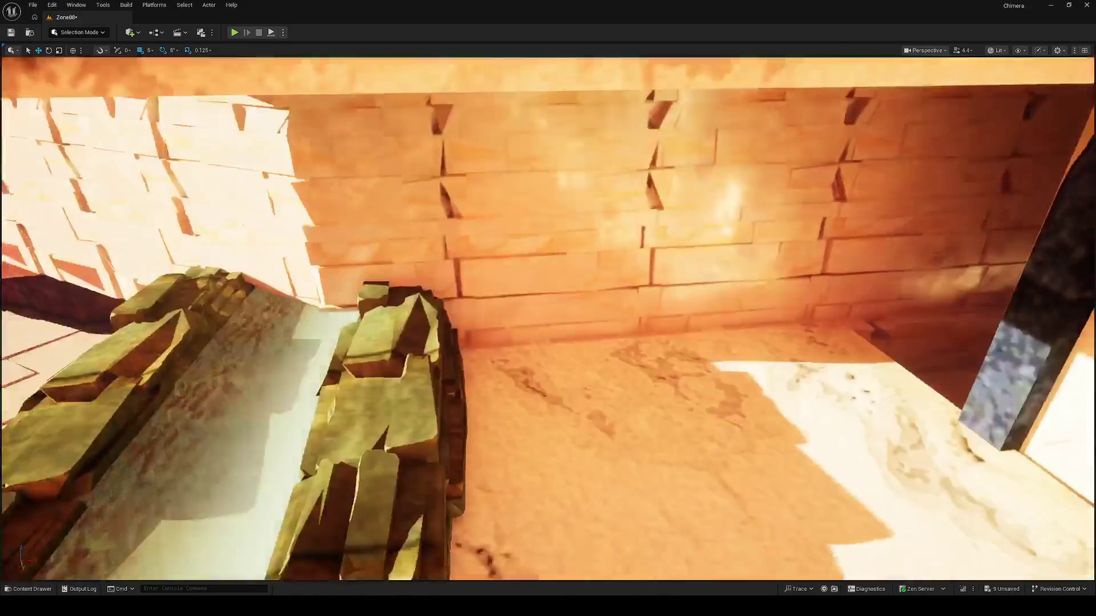
{"action": "key", "text": "w"}
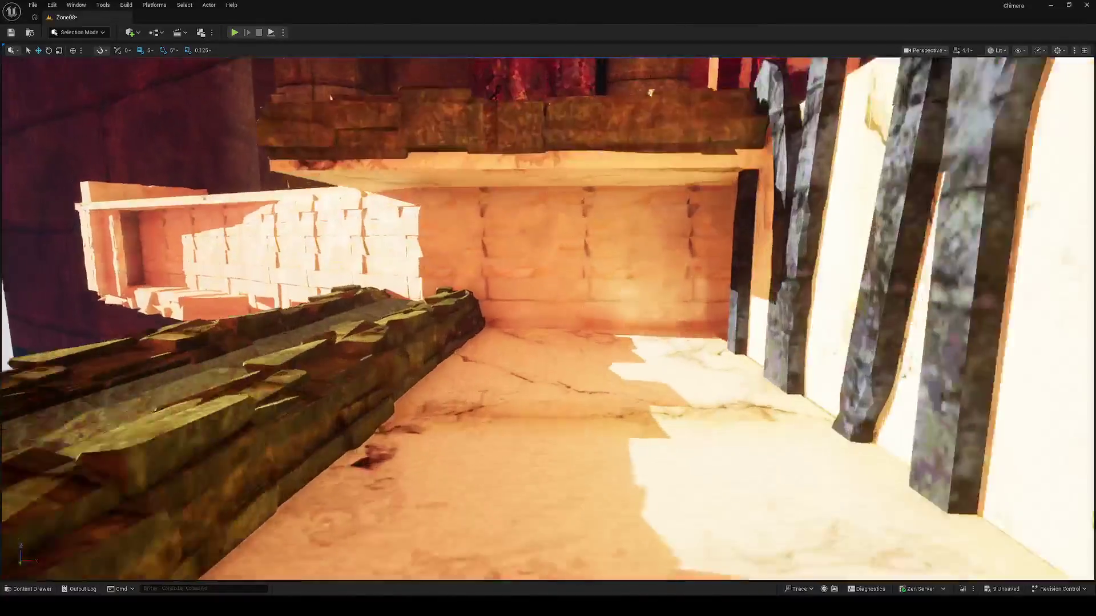
{"action": "key", "text": "s"}
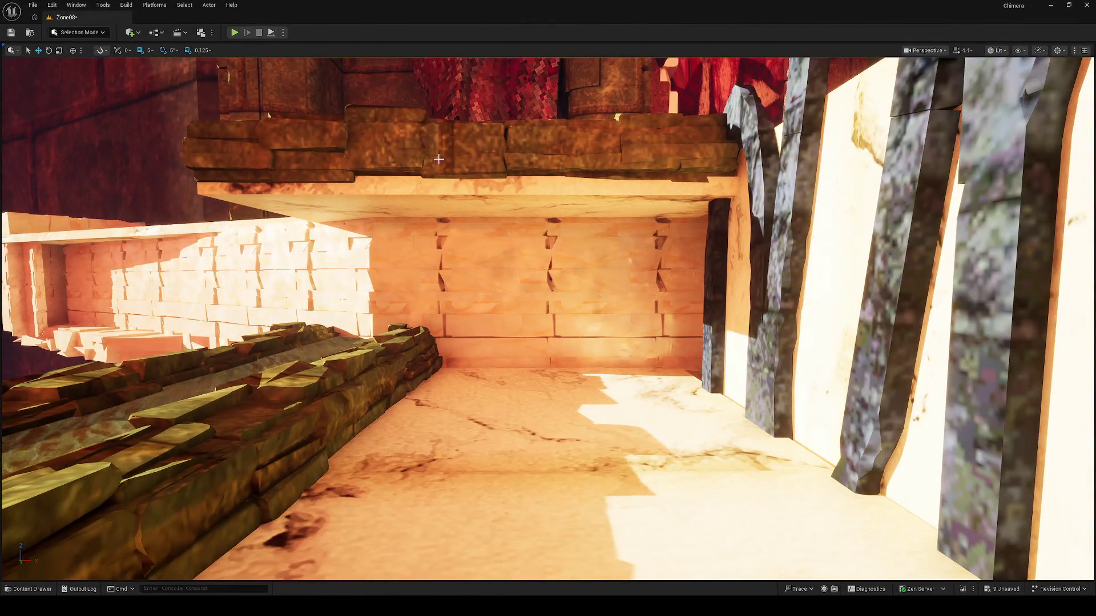
{"action": "key", "text": "s"}
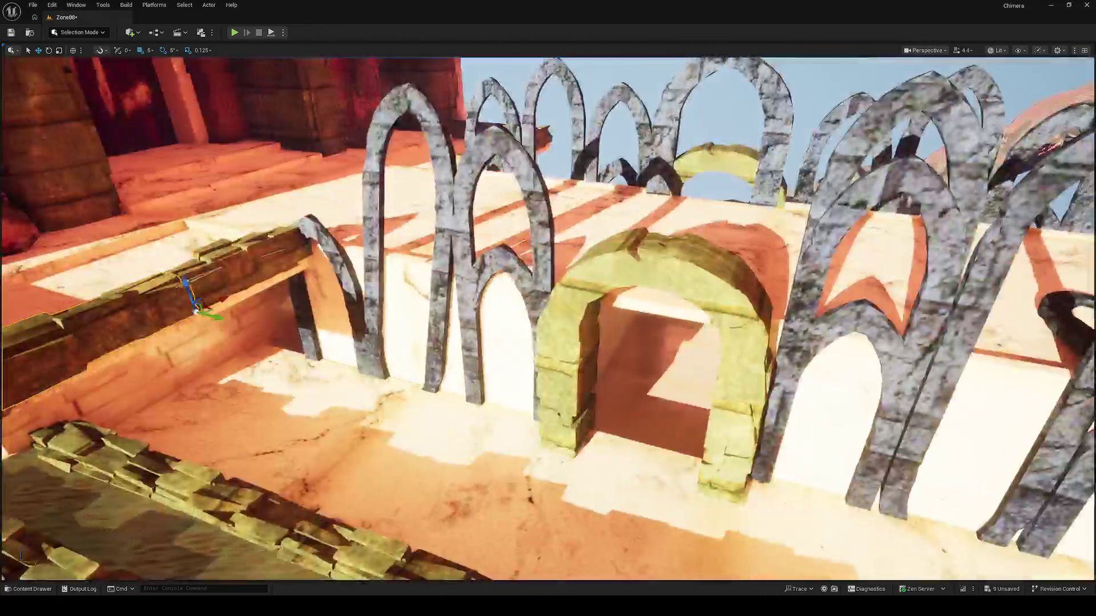
{"action": "key", "text": "s"}
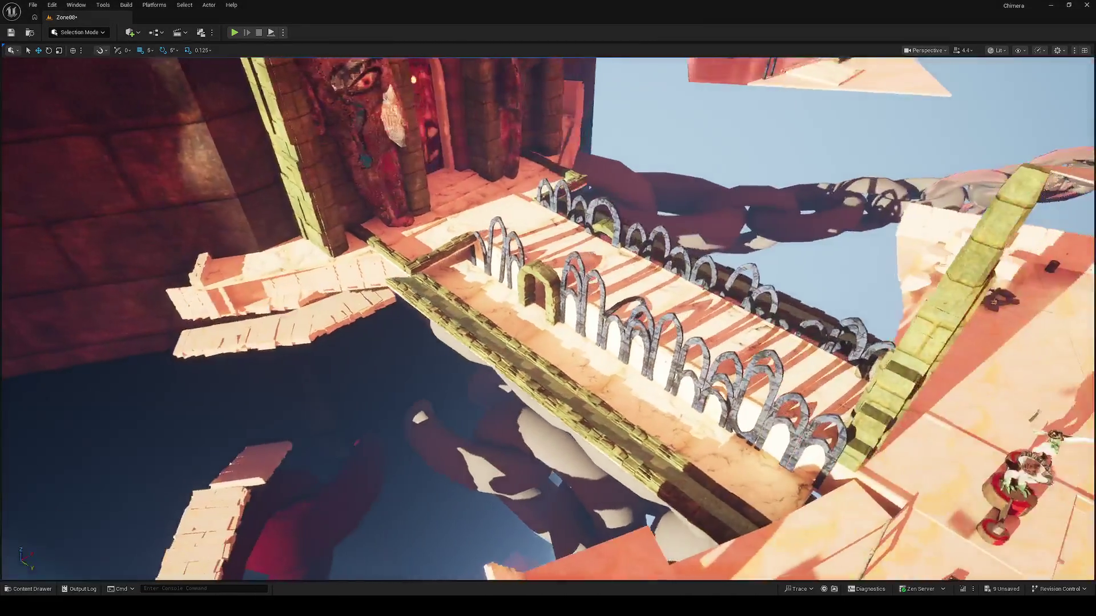
{"action": "key", "text": "s"}
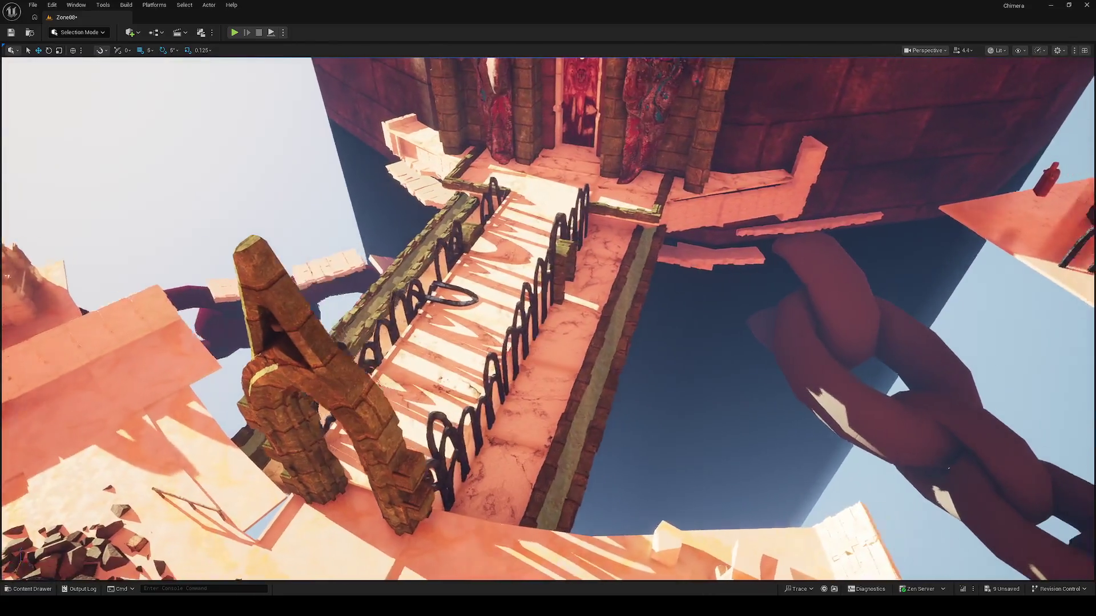
{"action": "key", "text": "w"}
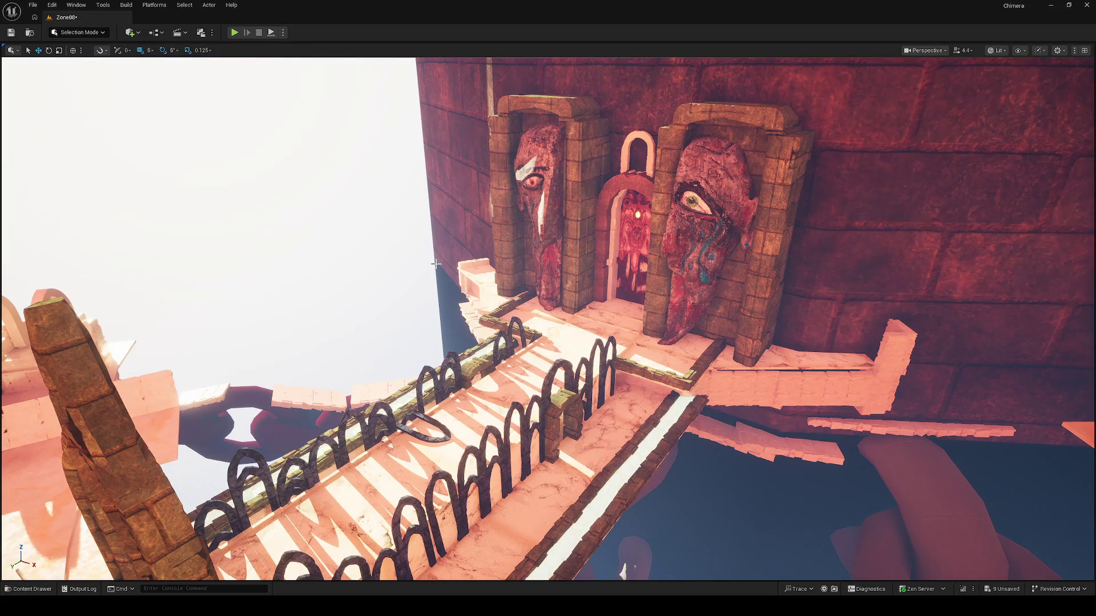
{"action": "key", "text": "w"}
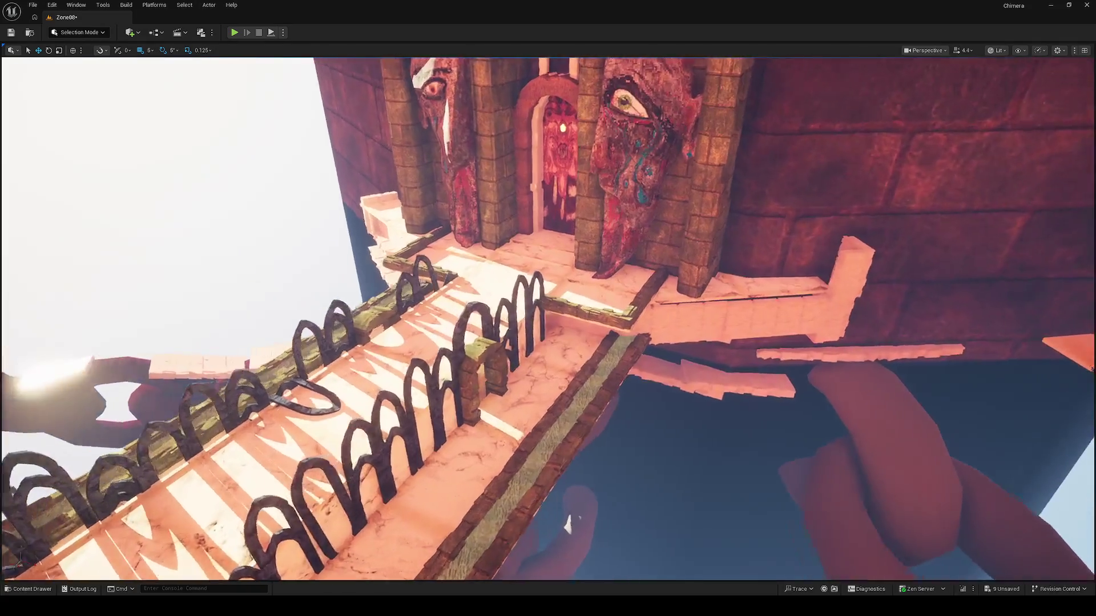
{"action": "key", "text": "w"}
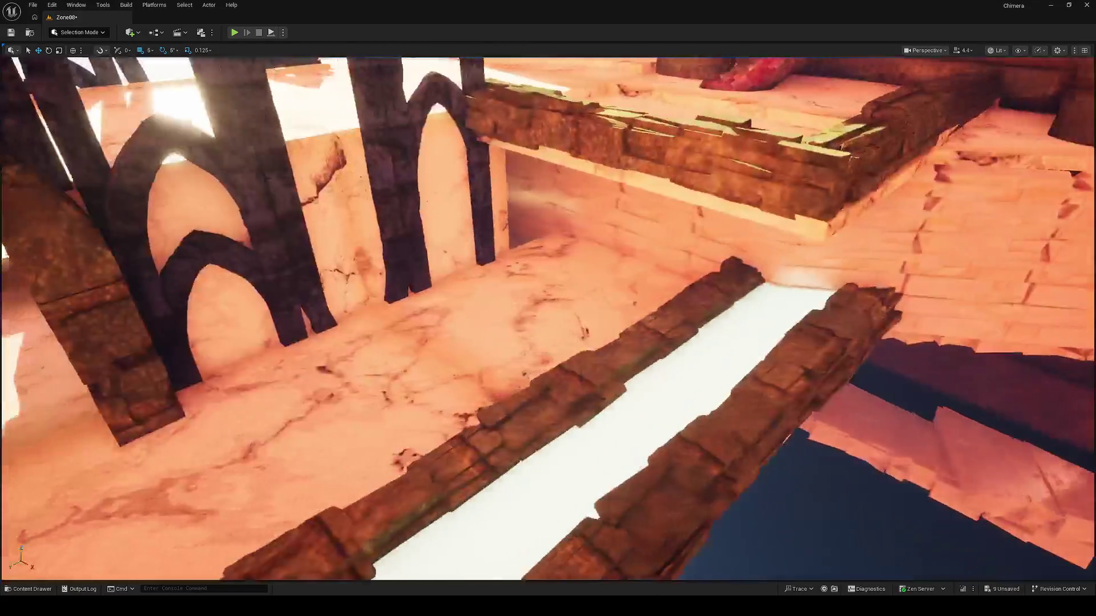
{"action": "key", "text": "w"}
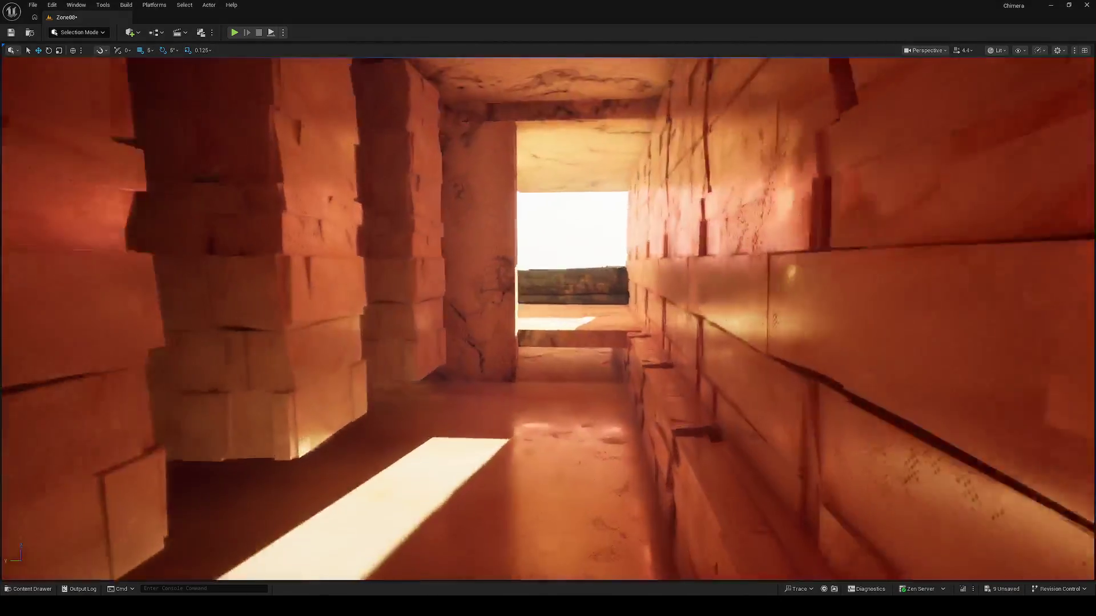
{"action": "key", "text": "w"}
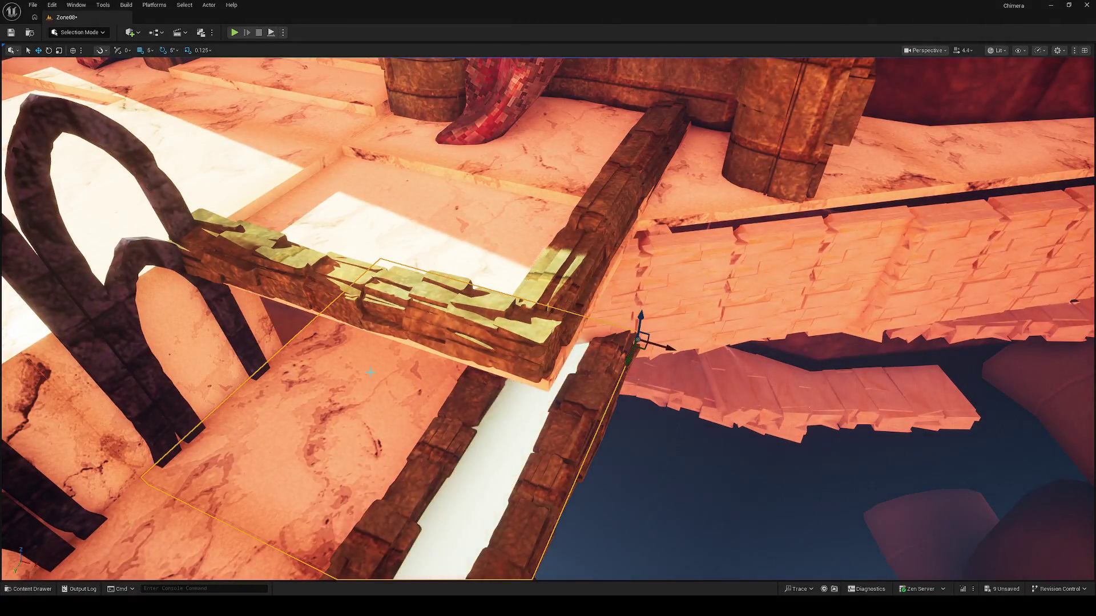
{"action": "key", "text": "s"}
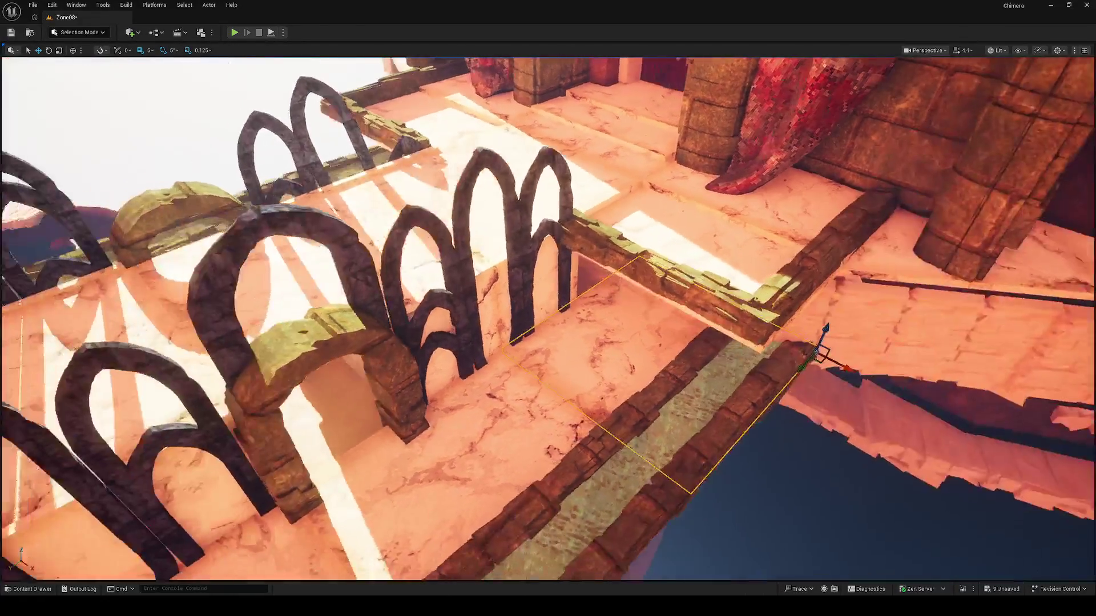
{"action": "key", "text": "a"}
{"action": "mouse_move", "coordinate": [497, 369]}
{"action": "left_mouse_down"}
{"action": "mouse_move", "coordinate": [628, 333]}
{"action": "mouse_move", "coordinate": [844, 438]}
{"action": "mouse_move", "coordinate": [693, 274]}
{"action": "mouse_move", "coordinate": [641, 343]}
{"action": "mouse_move", "coordinate": [554, 326]}
{"action": "mouse_move", "coordinate": [594, 314]}
{"action": "mouse_move", "coordinate": [590, 211]}
{"action": "mouse_move", "coordinate": [631, 298]}
{"action": "mouse_move", "coordinate": [589, 229]}
{"action": "mouse_move", "coordinate": [735, 288]}
{"action": "mouse_move", "coordinate": [763, 318]}
{"action": "mouse_move", "coordinate": [734, 294]}
{"action": "mouse_move", "coordinate": [770, 368]}
{"action": "mouse_move", "coordinate": [704, 343]}
{"action": "mouse_move", "coordinate": [624, 333]}
{"action": "mouse_move", "coordinate": [623, 278]}
{"action": "left_mouse_up"}
{"action": "key", "text": "r"}
{"action": "left_click_drag", "start_coordinate": [573, 251], "coordinate": [320, 257]}
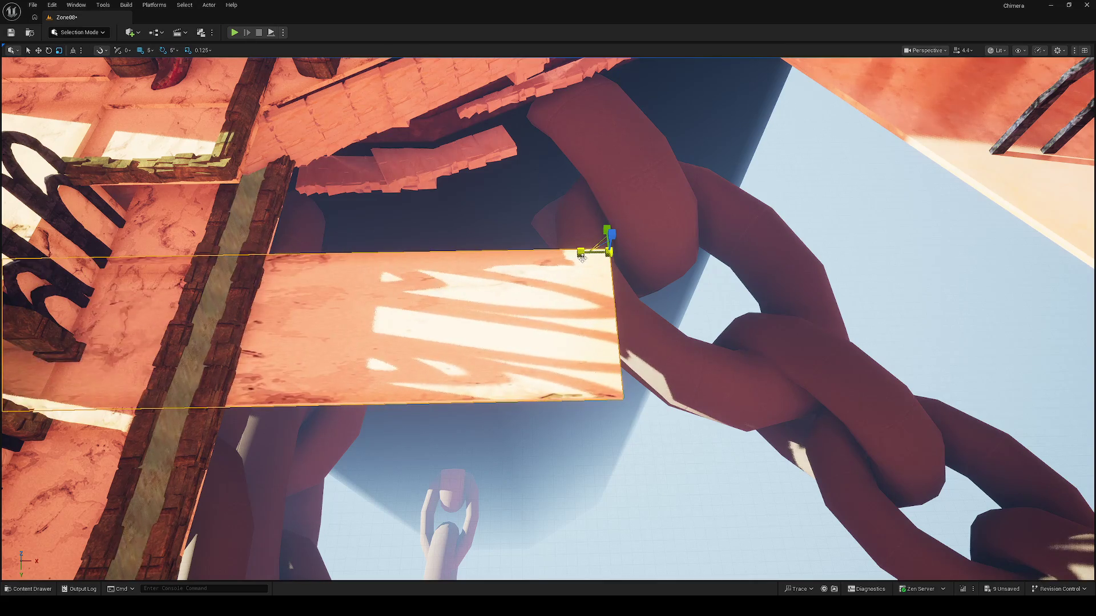
{"action": "key", "text": "ctrl+z"}
{"action": "left_click_drag", "start_coordinate": [582, 257], "coordinate": [703, 309]}
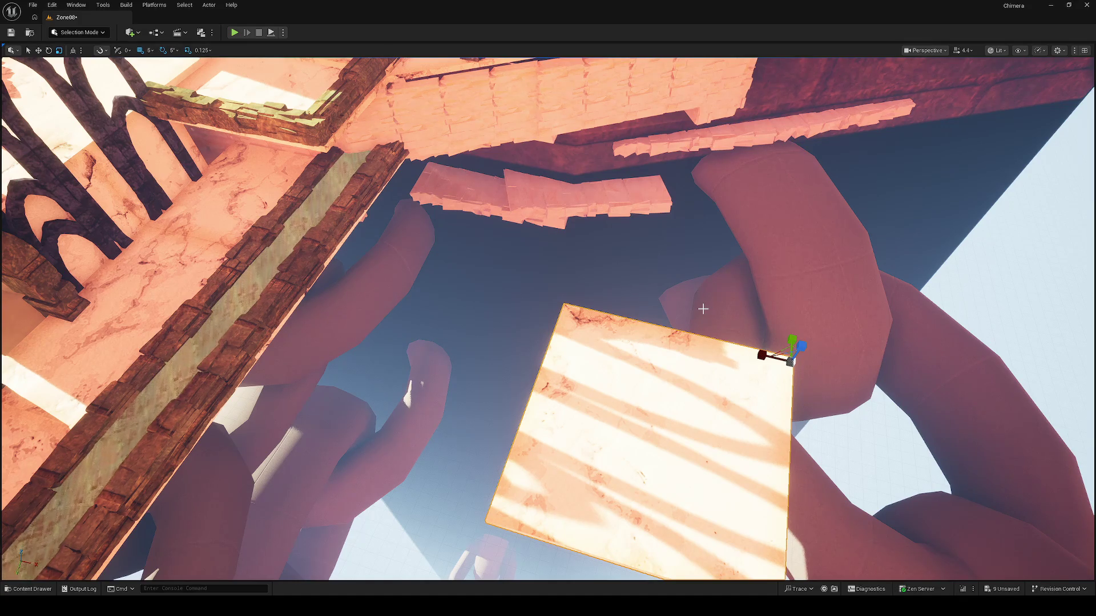
{"action": "scroll", "coordinate": [702, 309], "scroll_direction": "down", "scroll_amount": 2}
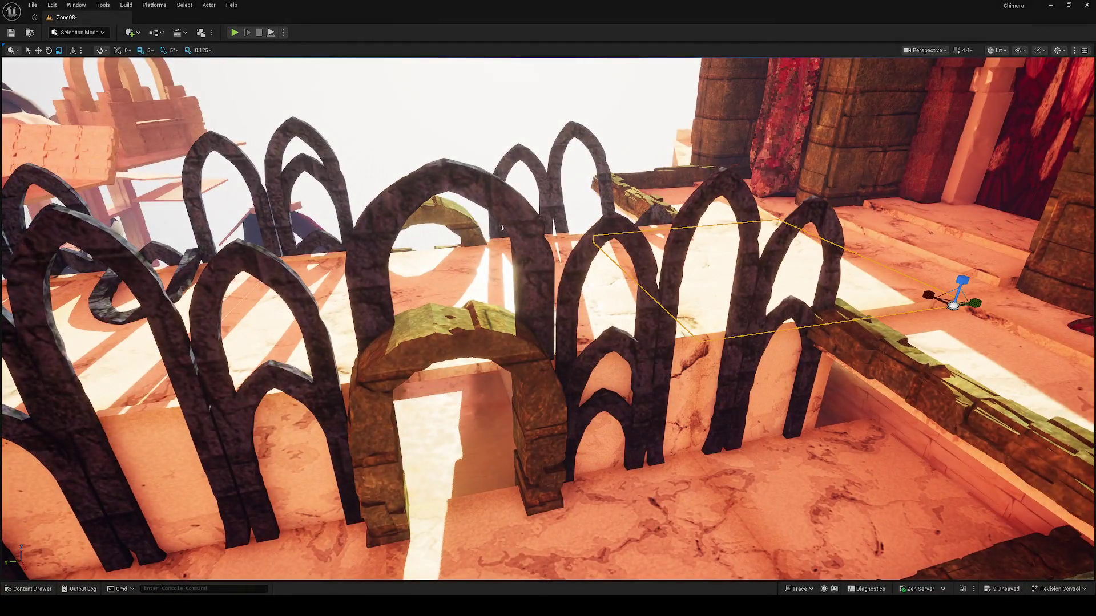
{"action": "left_click", "coordinate": [610, 392]}
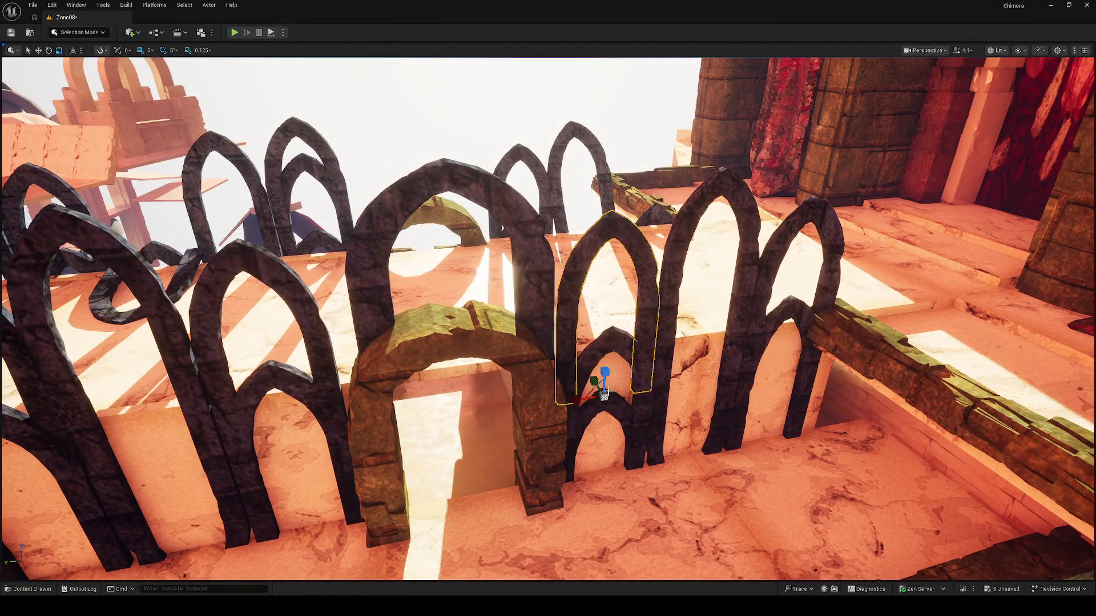
{"action": "mouse_move", "coordinate": [582, 400]}
{"action": "left_mouse_down"}
{"action": "mouse_move", "coordinate": [560, 402]}
{"action": "mouse_move", "coordinate": [588, 399]}
{"action": "left_mouse_up"}
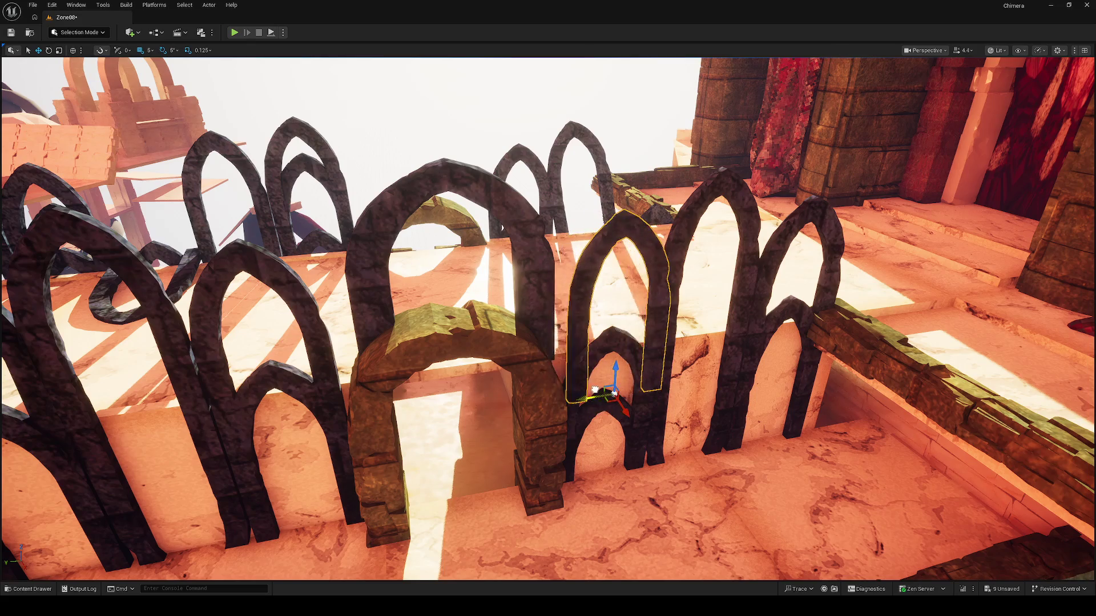
{"action": "key", "text": "f"}
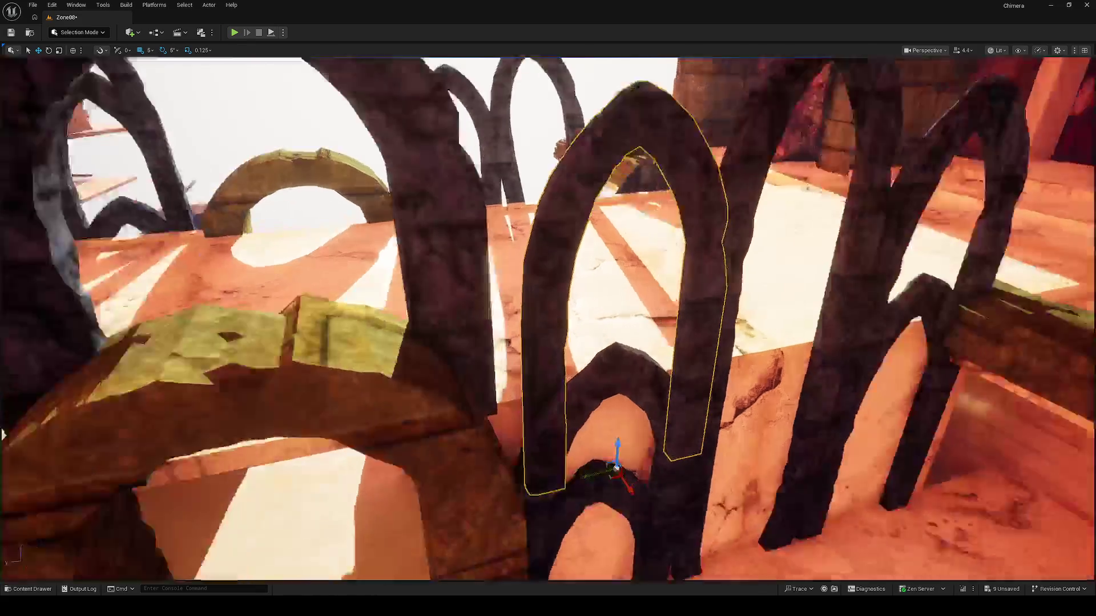
{"action": "mouse_move", "coordinate": [539, 452]}
{"action": "left_mouse_down"}
{"action": "mouse_move", "coordinate": [575, 514]}
{"action": "mouse_move", "coordinate": [529, 529]}
{"action": "mouse_move", "coordinate": [539, 519]}
{"action": "left_mouse_up"}
{"action": "key", "text": "ctrl+z"}
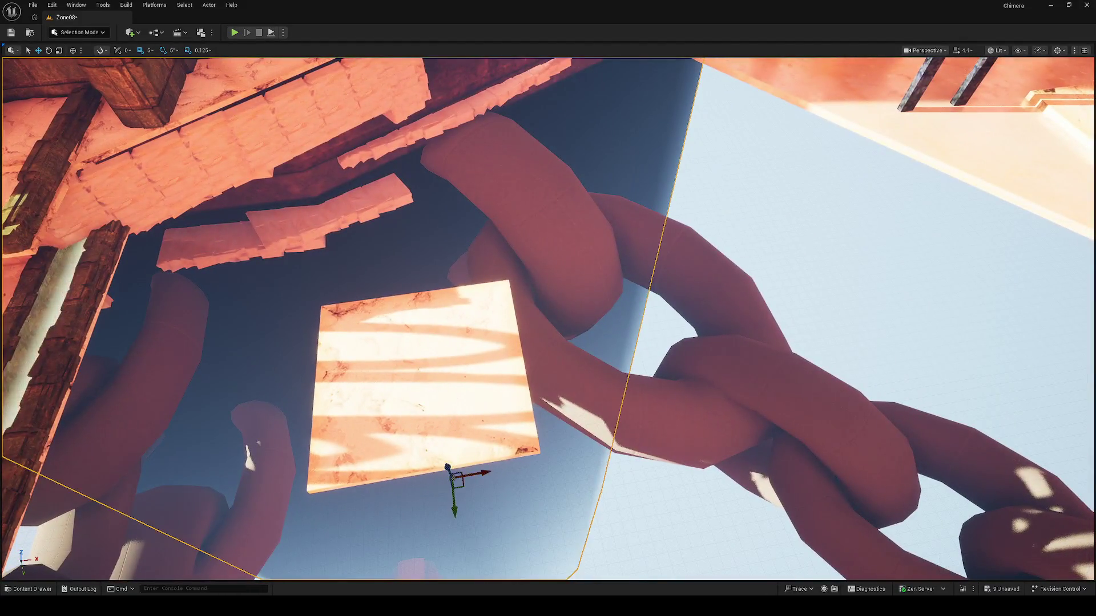
{"action": "left_click", "coordinate": [458, 419]}
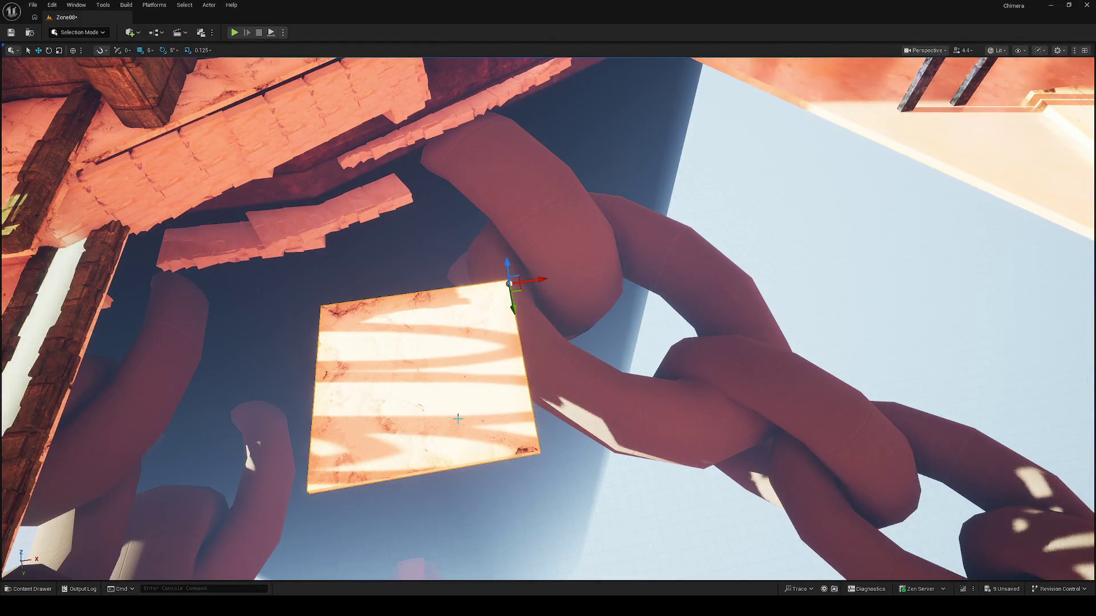
Delete the marble plank floating beside the giant red chain
{"action": "key", "text": "Delete"}
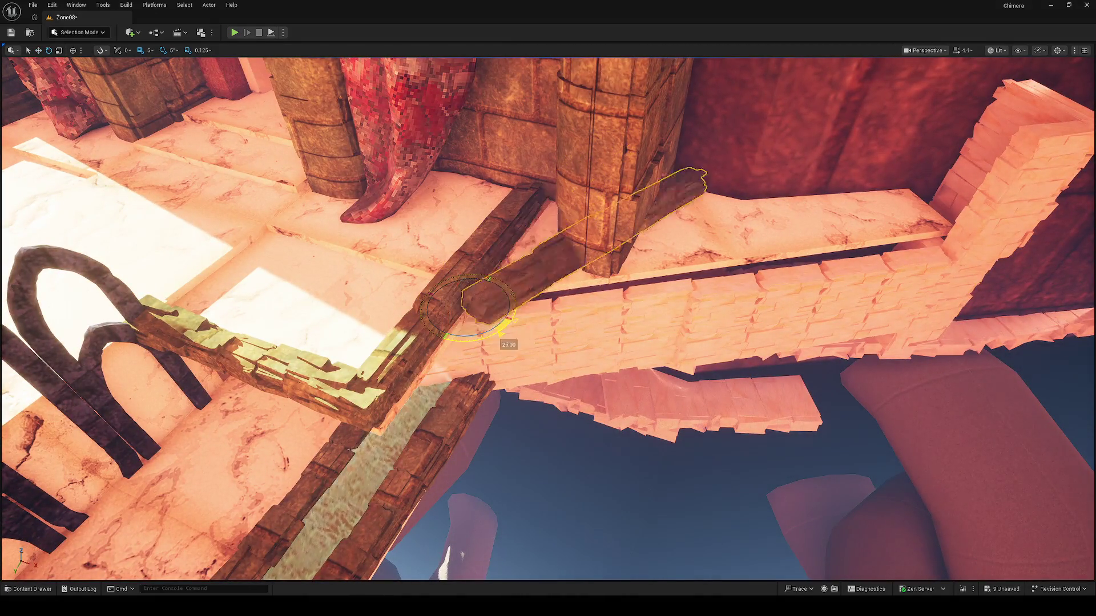
Rotate the beam onto the brick wall top, stretch it to the pillar, and angle it about 45 degrees
{"action": "left_click_drag", "start_coordinate": [505, 327], "coordinate": [476, 338]}
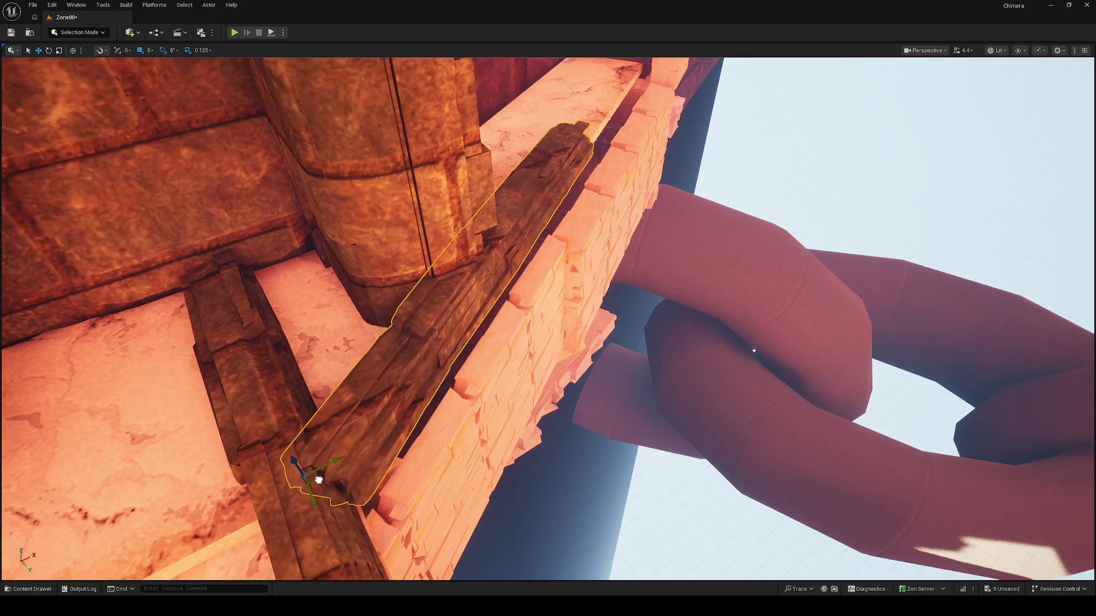
{"action": "mouse_move", "coordinate": [327, 485]}
{"action": "left_mouse_down"}
{"action": "mouse_move", "coordinate": [384, 506]}
{"action": "mouse_move", "coordinate": [298, 460]}
{"action": "mouse_move", "coordinate": [314, 483]}
{"action": "left_mouse_up"}
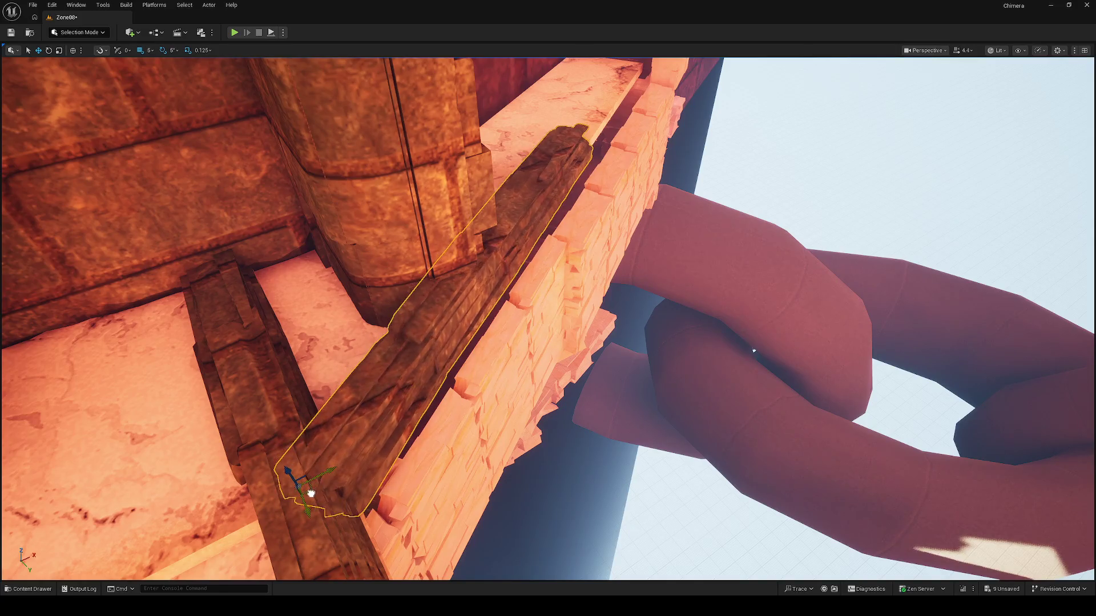
{"action": "key", "text": "f"}
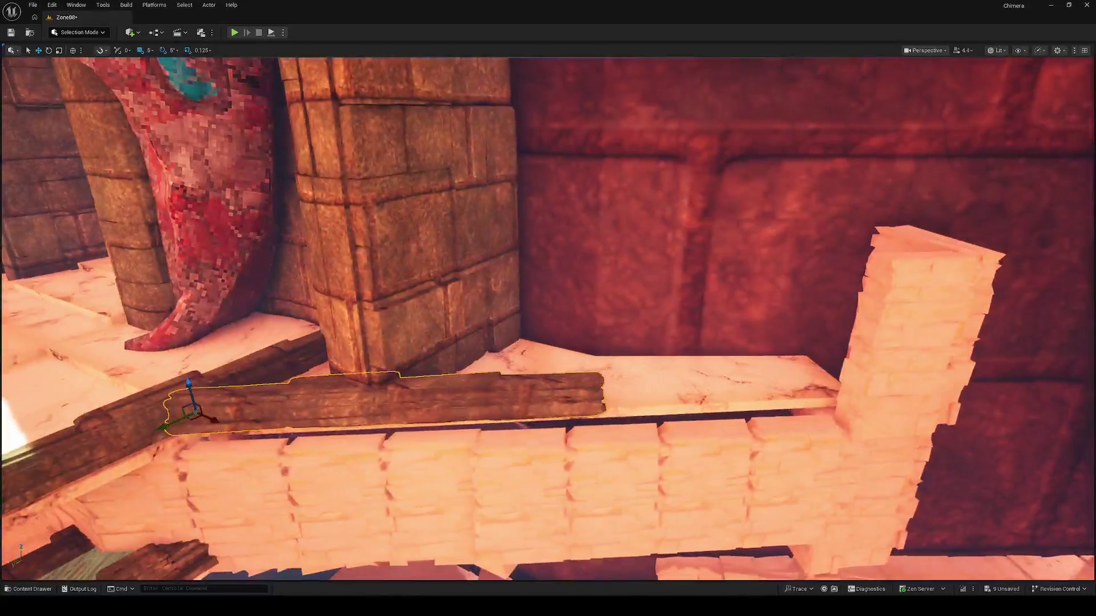
{"action": "left_click_drag", "start_coordinate": [226, 410], "coordinate": [305, 411]}
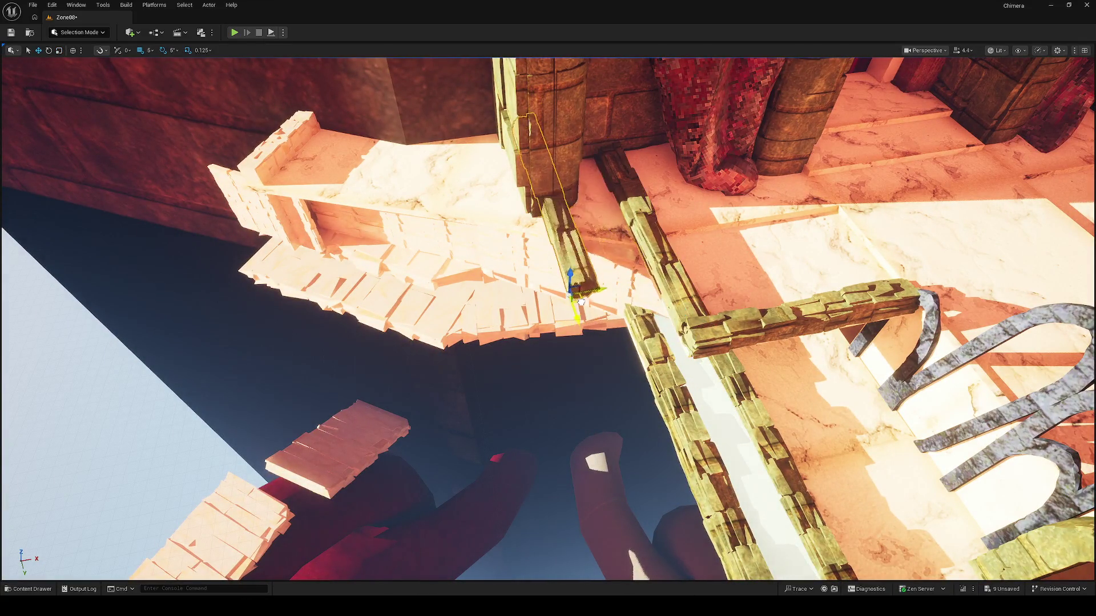
{"action": "left_click_drag", "start_coordinate": [684, 247], "coordinate": [643, 219]}
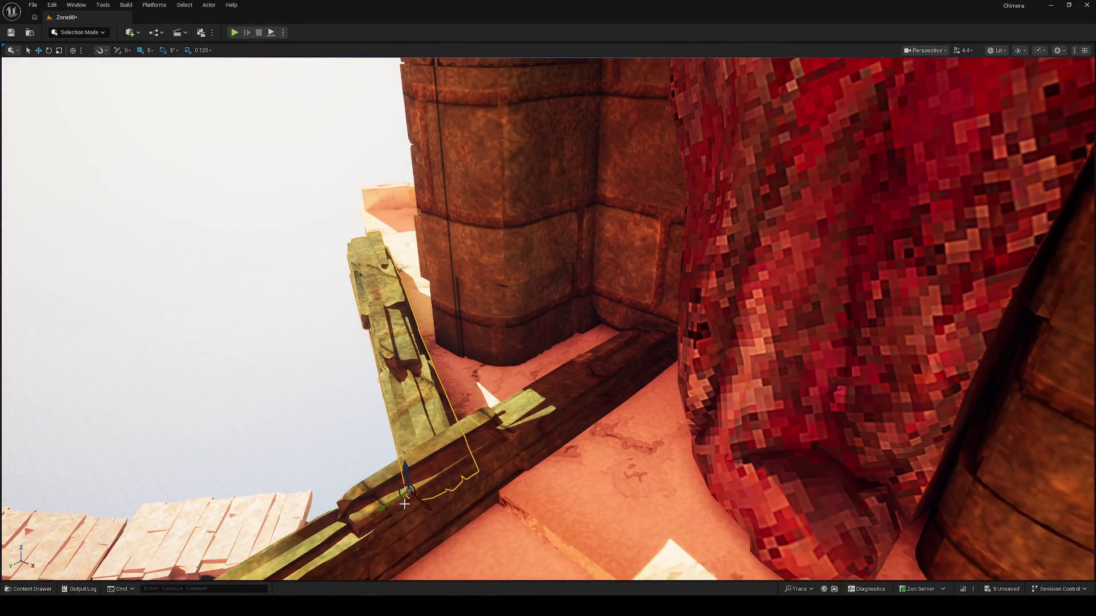
Nudge the beam up into place, then Play From Here on the doorway steps
{"action": "left_click_drag", "start_coordinate": [404, 504], "coordinate": [414, 497]}
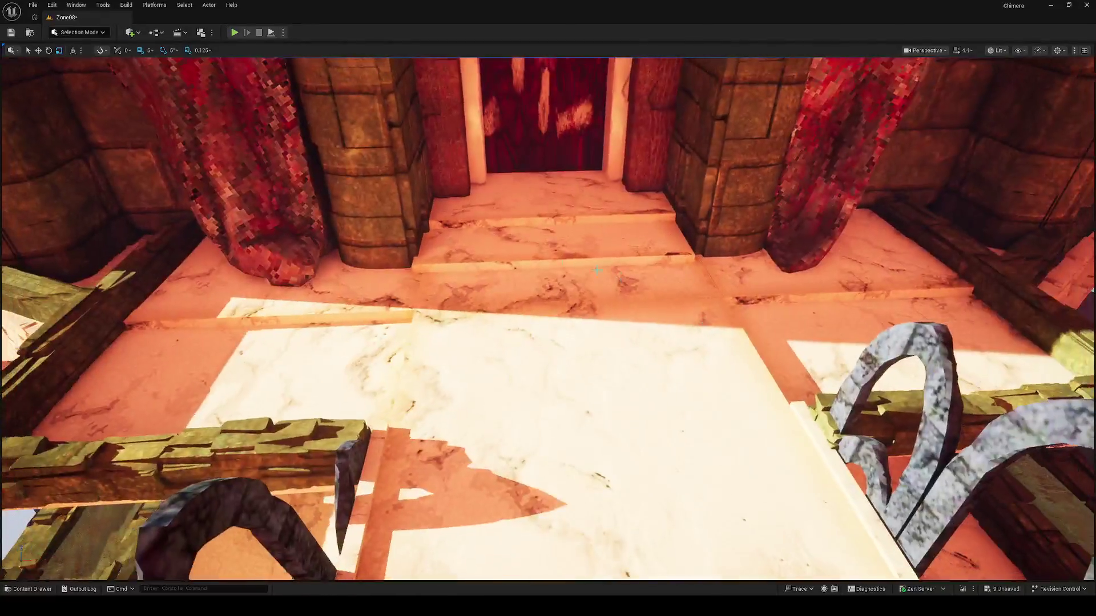
{"action": "right_click", "coordinate": [539, 239]}
{"action": "left_click", "coordinate": [576, 524]}
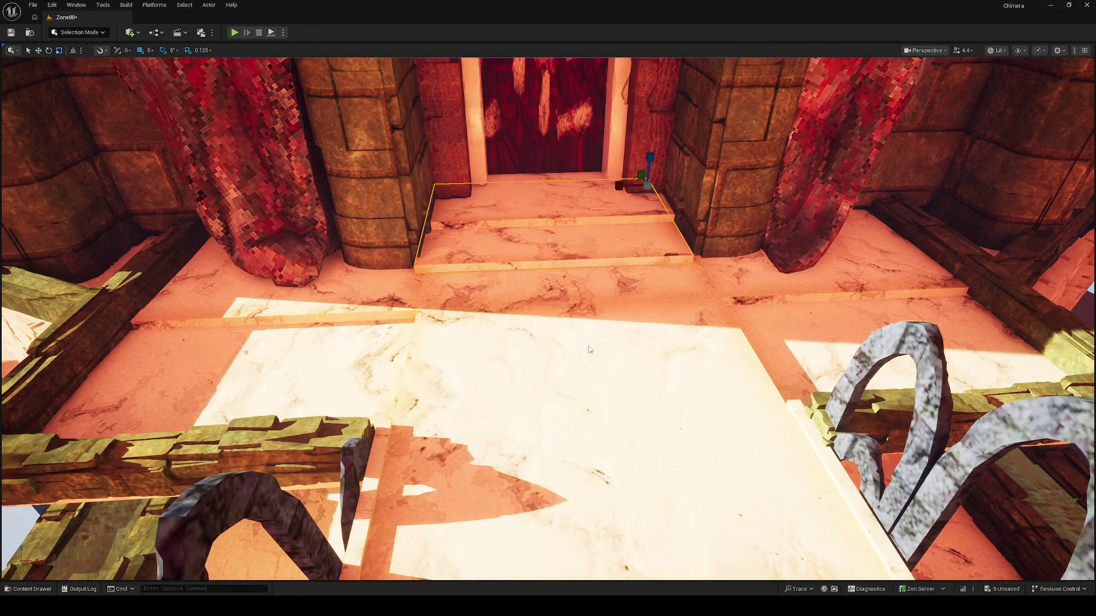
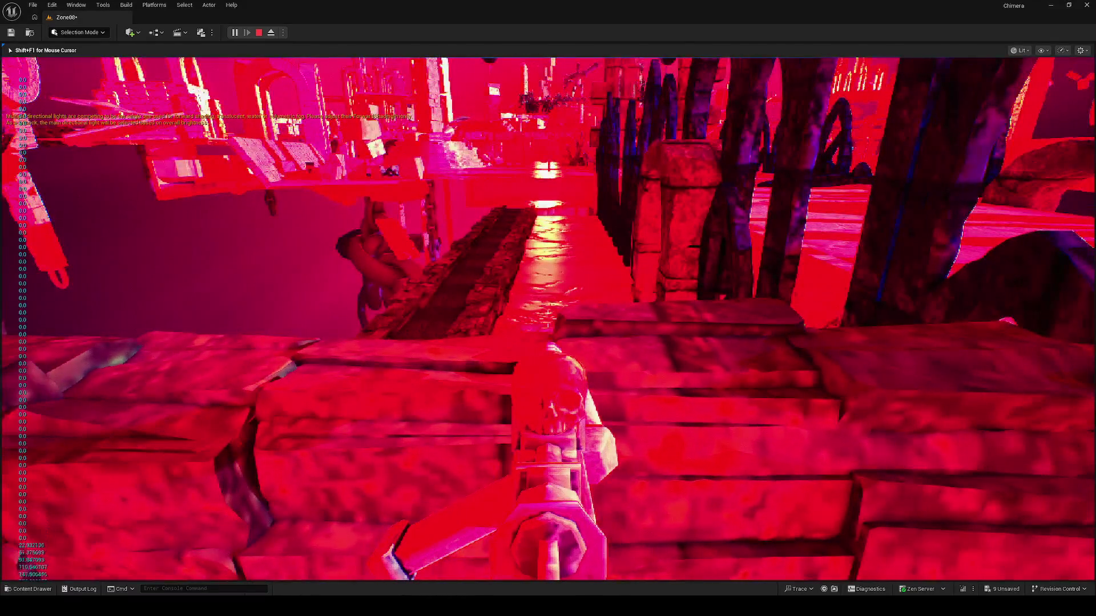
Walk through Zone08 in the play-test, fire the weapon once, then stop the session
{"action": "key", "text": "w"}
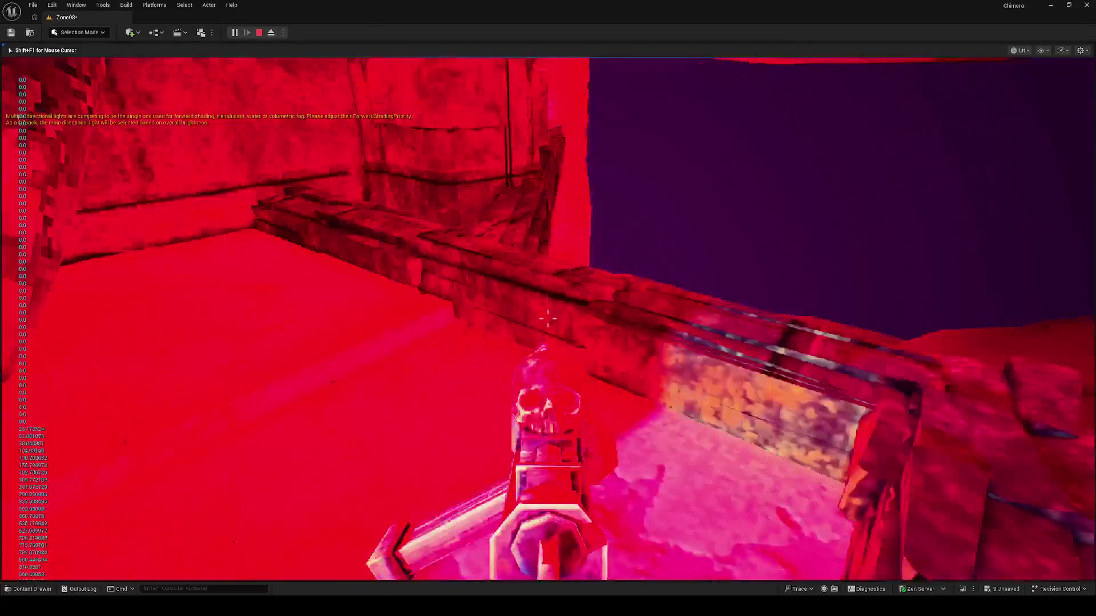
{"action": "key", "text": "w"}
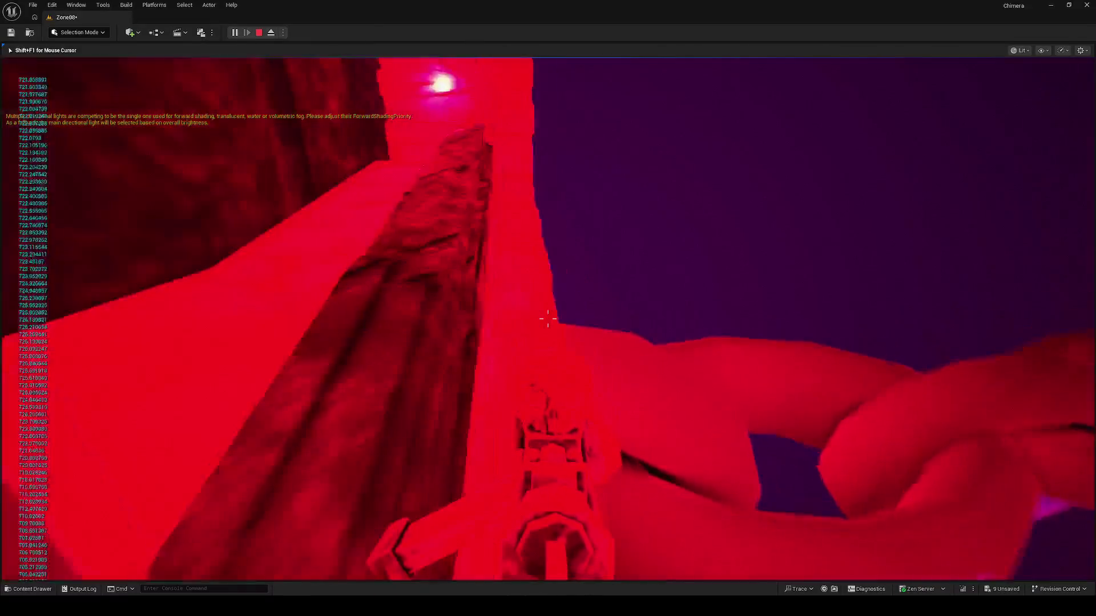
{"action": "key", "text": "w"}
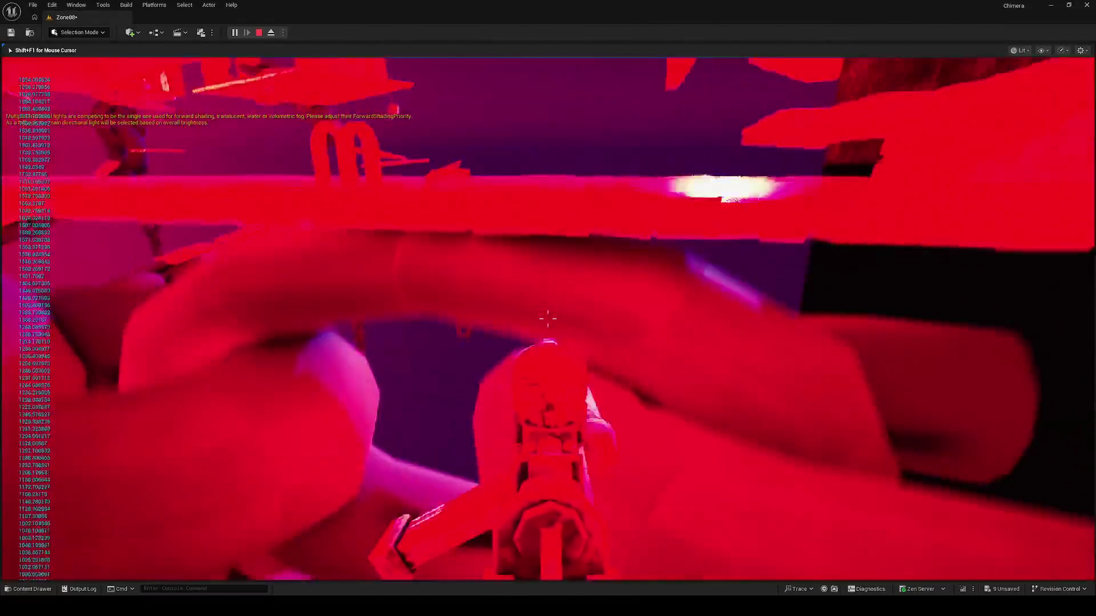
{"action": "left_click", "coordinate": [548, 319]}
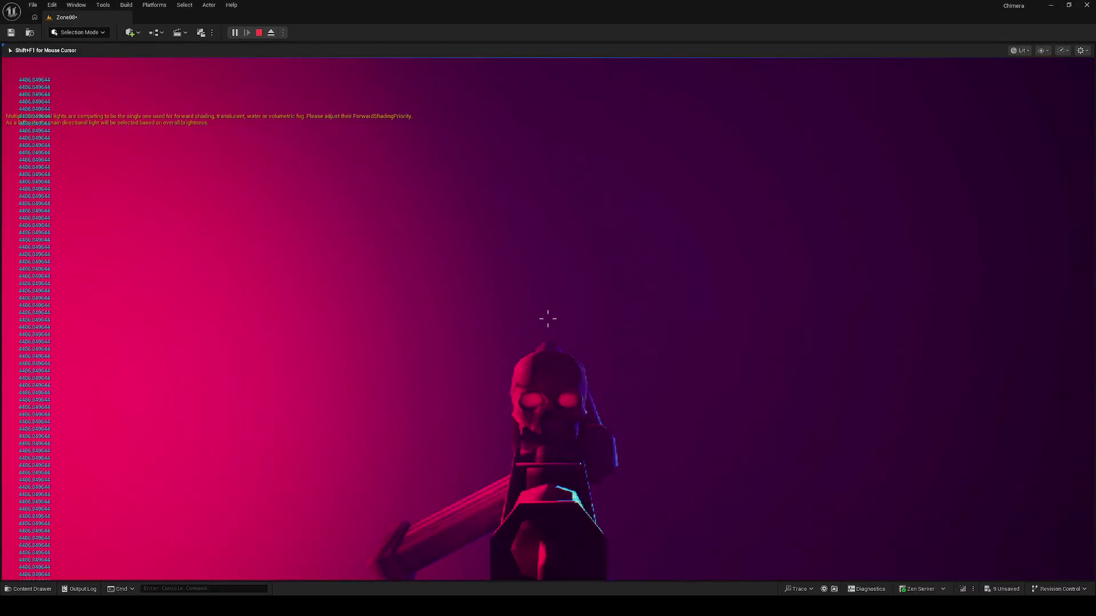
{"action": "key", "text": "Escape"}
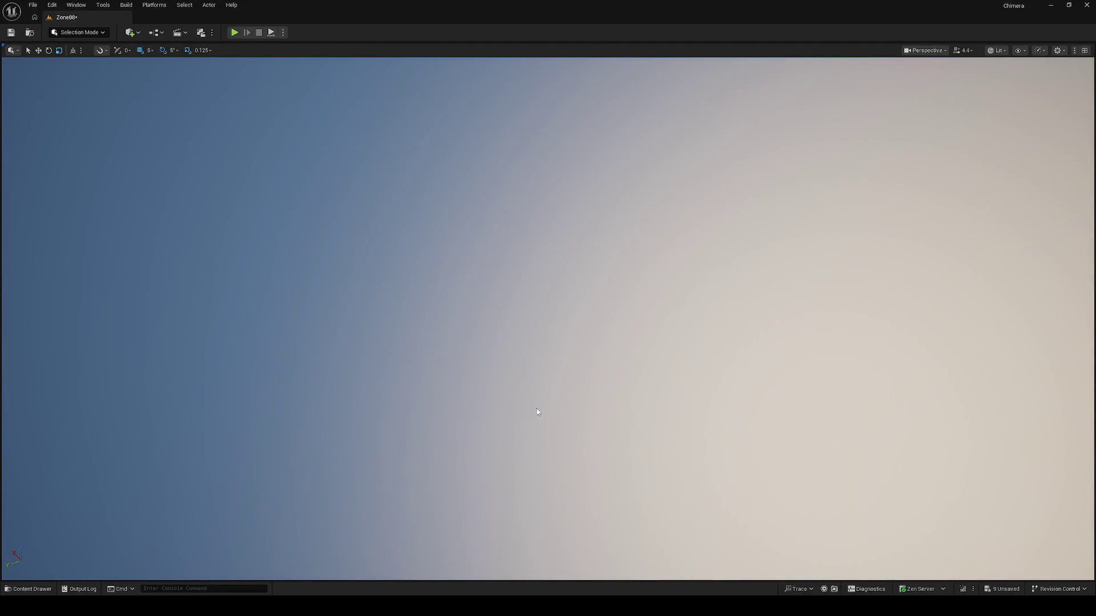
{"action": "mouse_move", "coordinate": [512, 390]}
{"action": "left_mouse_down"}
{"action": "mouse_move", "coordinate": [285, 400]}
{"action": "mouse_move", "coordinate": [309, 388]}
{"action": "mouse_move", "coordinate": [297, 411]}
{"action": "mouse_move", "coordinate": [274, 377]}
{"action": "mouse_move", "coordinate": [280, 364]}
{"action": "left_mouse_up"}
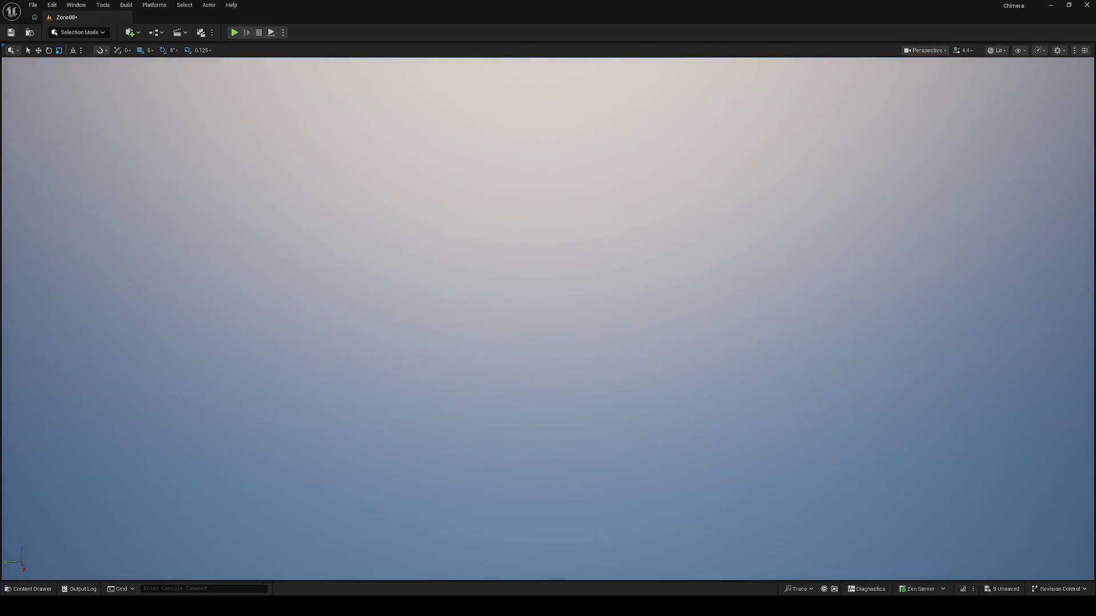
{"action": "key", "text": "f"}
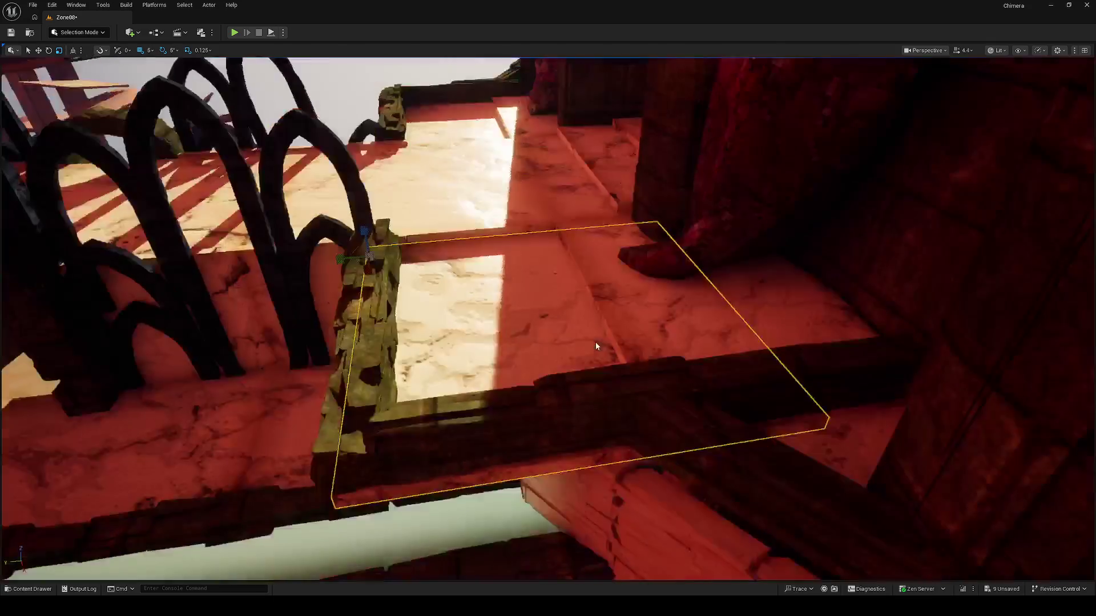
{"action": "mouse_move", "coordinate": [556, 327]}
{"action": "left_mouse_down"}
{"action": "mouse_move", "coordinate": [531, 286]}
{"action": "mouse_move", "coordinate": [542, 309]}
{"action": "left_mouse_up"}
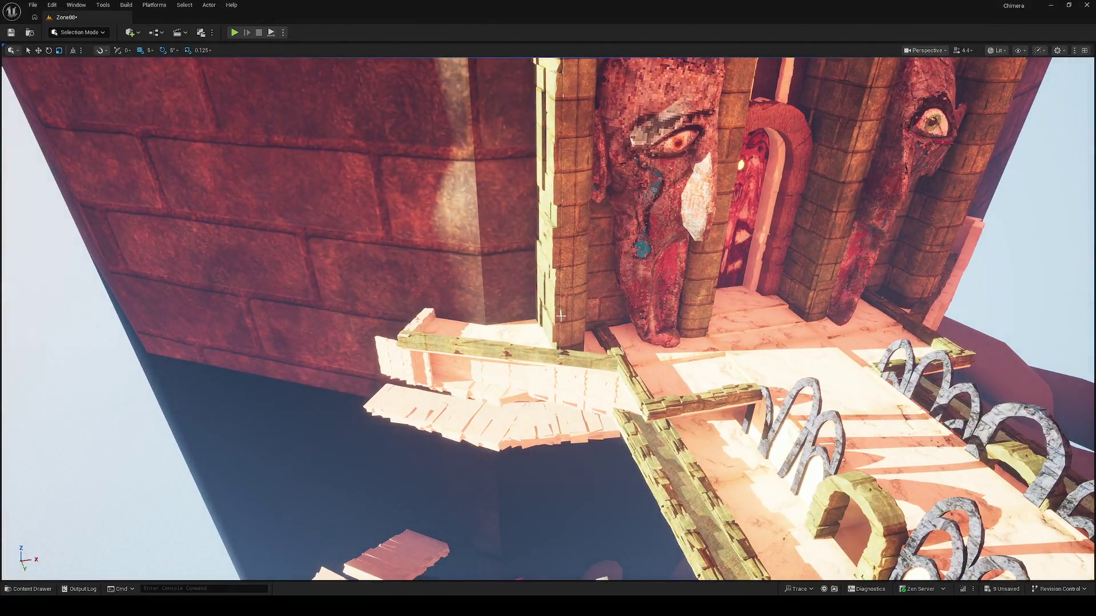
{"action": "left_click_drag", "start_coordinate": [561, 316], "coordinate": [651, 315]}
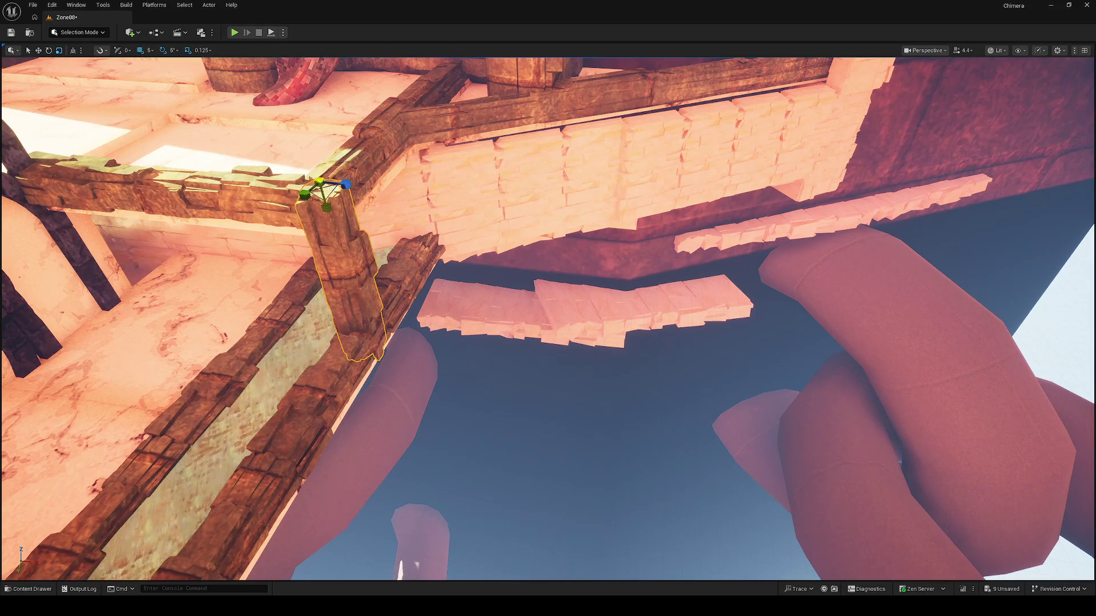
Frame and orbit around the selected trim post, then deselect it
{"action": "key", "text": "f"}
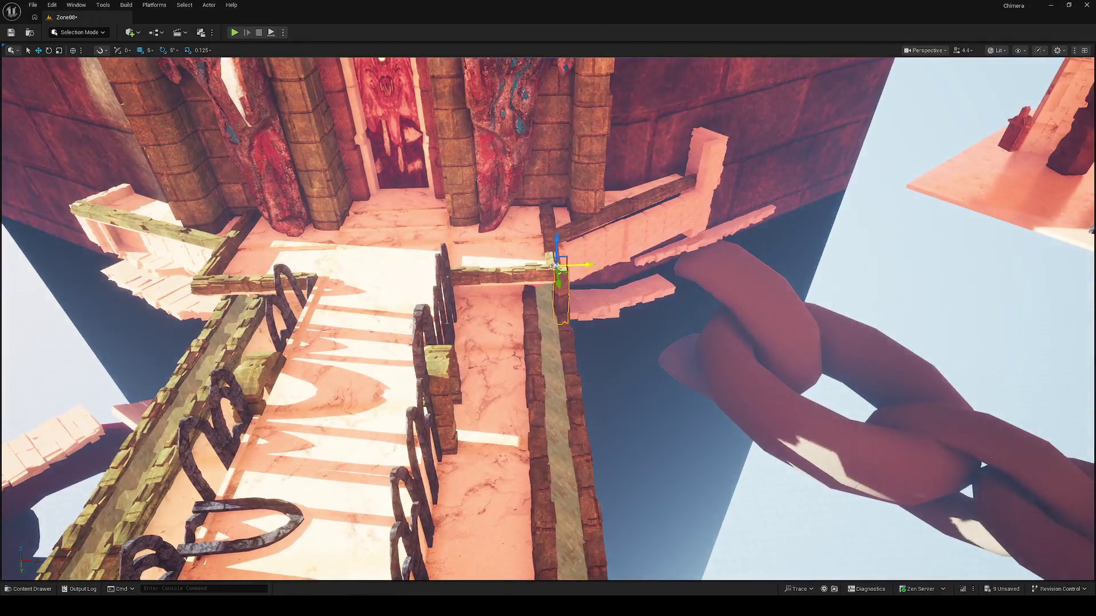
{"action": "left_click_drag", "start_coordinate": [556, 266], "coordinate": [702, 266]}
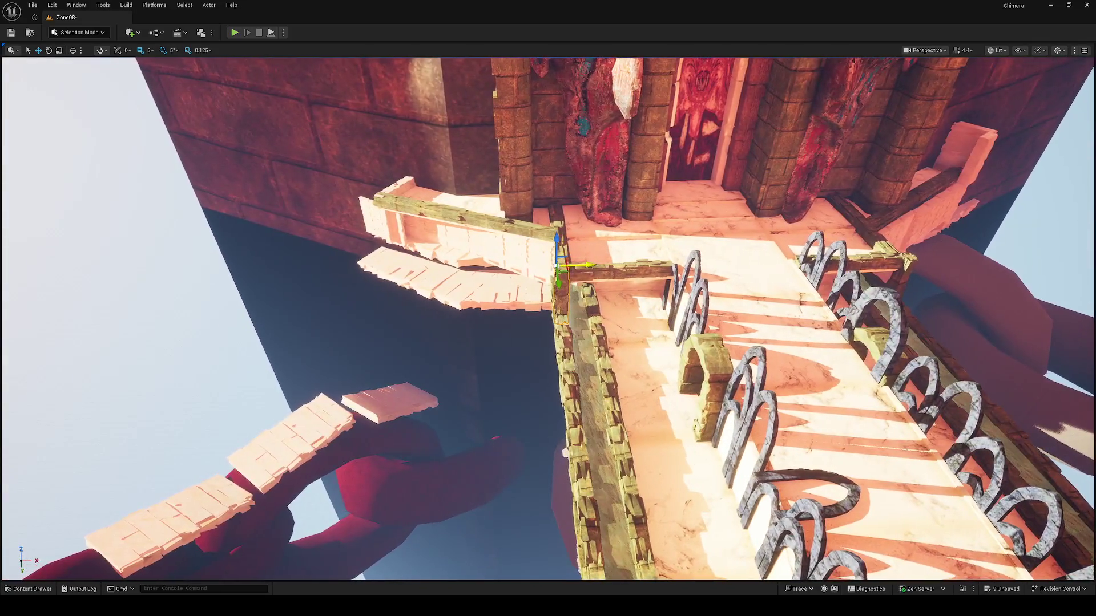
{"action": "key", "text": "Escape"}
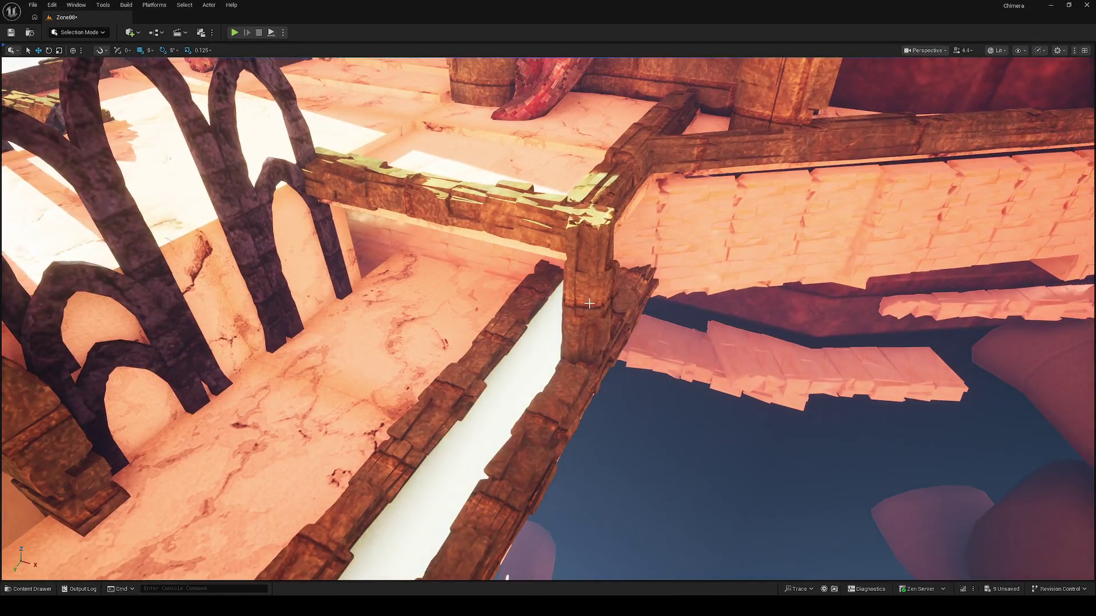
Select the corner stone pillar, save Zone08, and pick the stone beam near the arch
{"action": "left_click", "coordinate": [586, 308]}
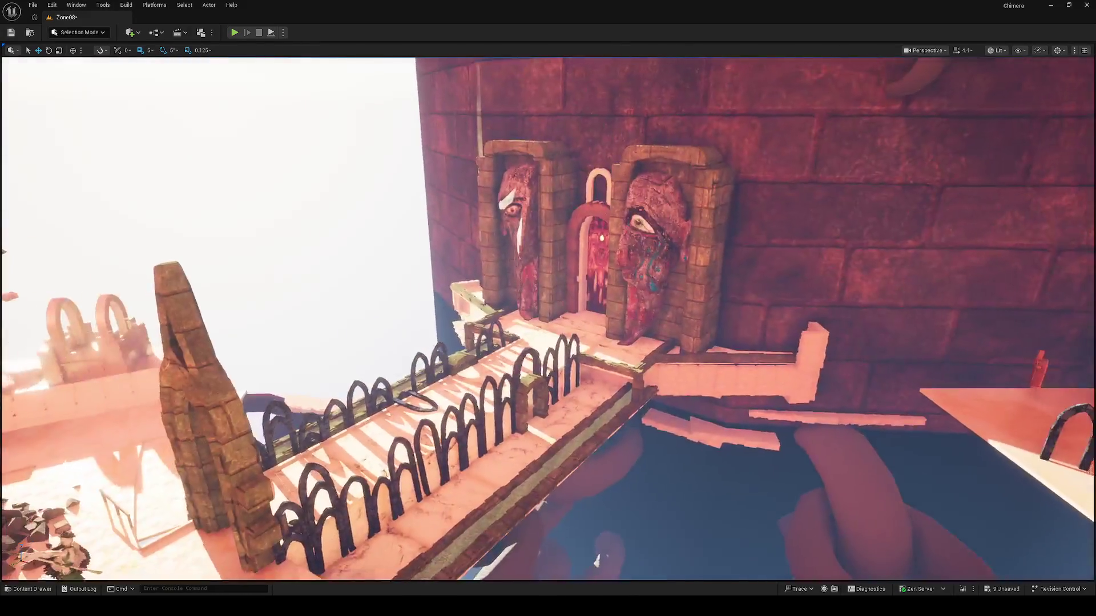
{"action": "key", "text": "ctrl+s"}
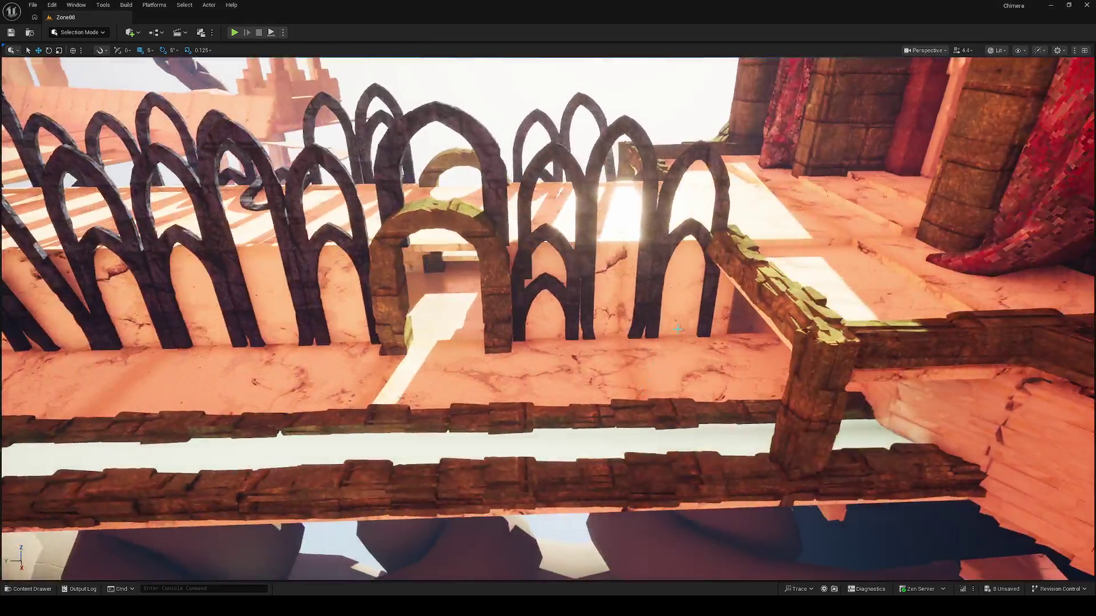
{"action": "left_click", "coordinate": [743, 266]}
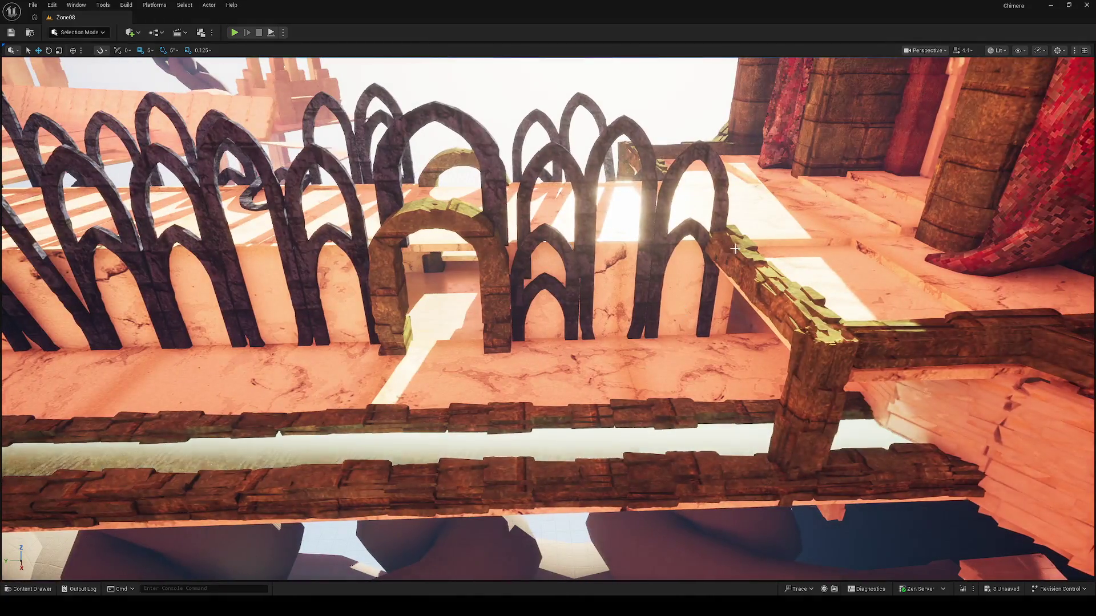
Move the stone beam into the small bridge arch and rotate it to lie flat
{"action": "left_click_drag", "start_coordinate": [743, 266], "coordinate": [420, 263]}
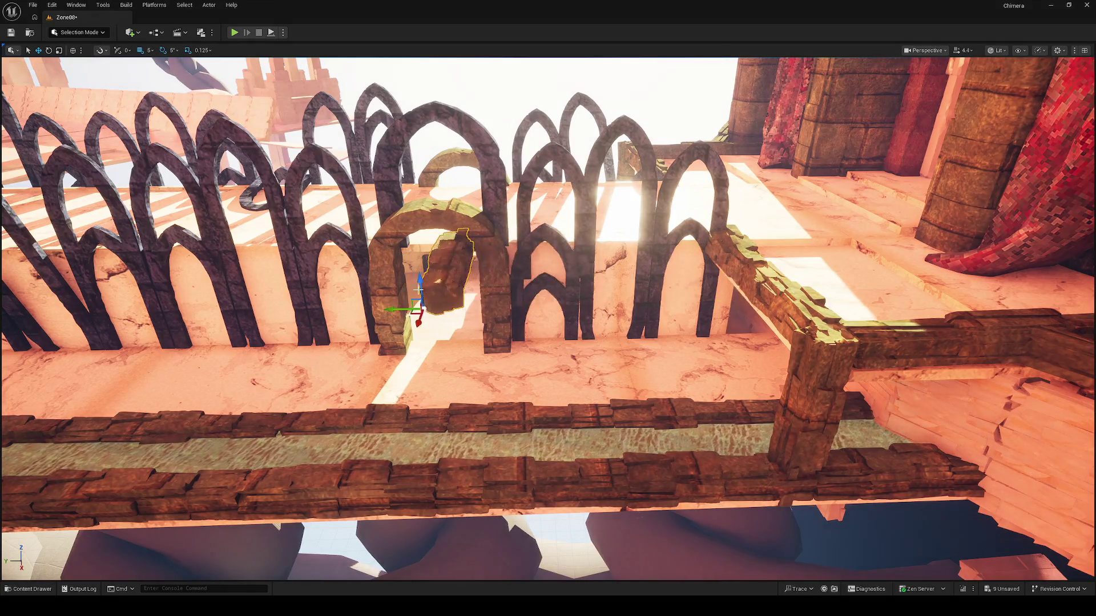
{"action": "key", "text": "f"}
{"action": "key", "text": "e"}
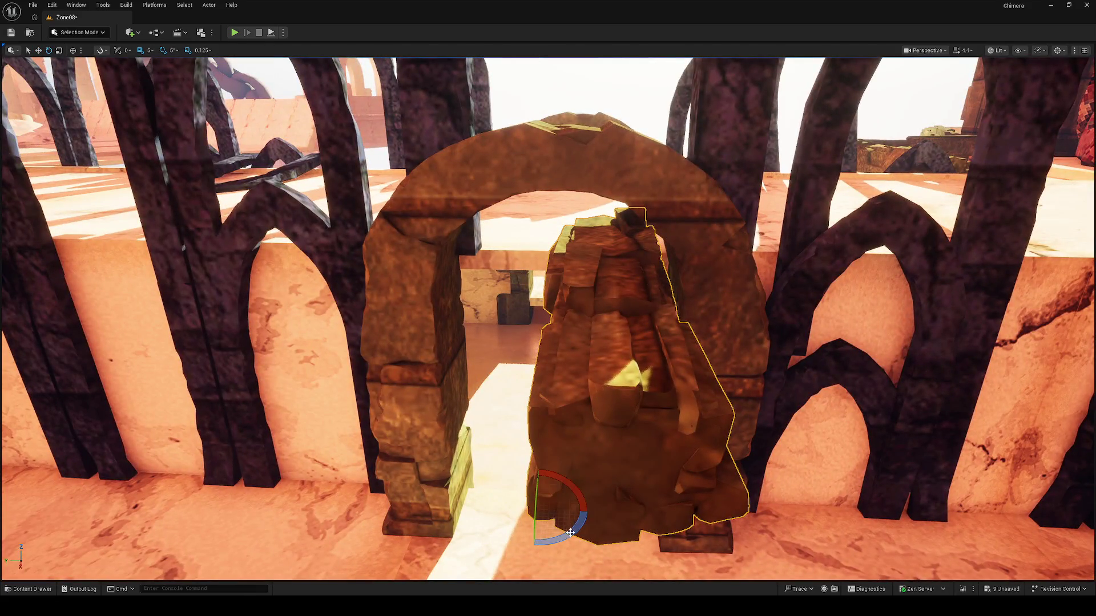
{"action": "left_click_drag", "start_coordinate": [571, 531], "coordinate": [472, 513]}
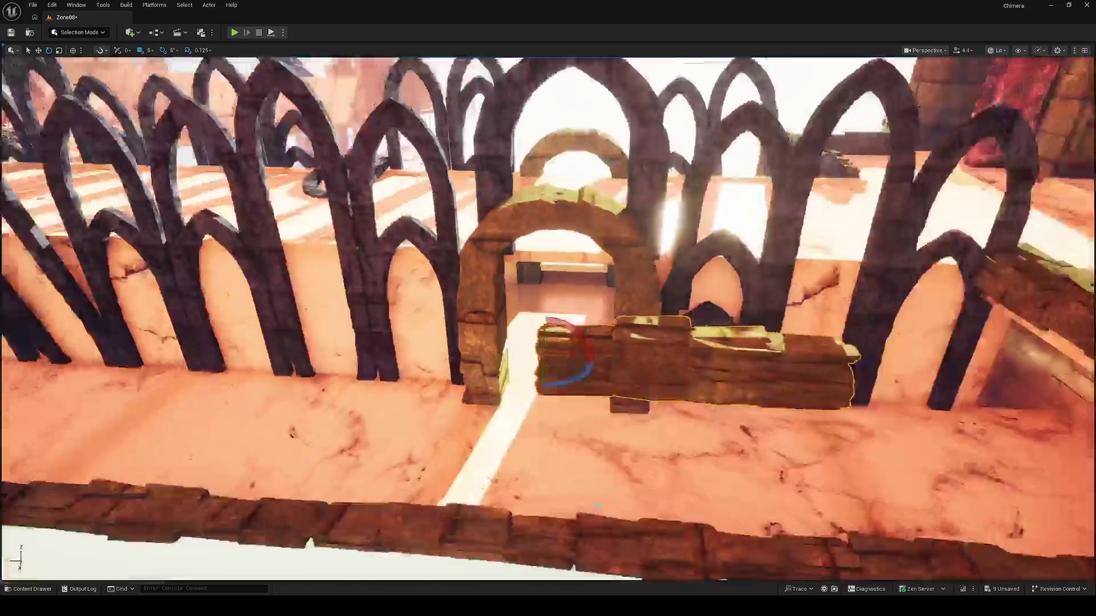
Raise the flattened beam onto the arch and slide the thin railing post toward the stone block
{"action": "key", "text": "w"}
{"action": "mouse_move", "coordinate": [518, 362]}
{"action": "left_mouse_down"}
{"action": "mouse_move", "coordinate": [502, 300]}
{"action": "mouse_move", "coordinate": [469, 254]}
{"action": "mouse_move", "coordinate": [479, 278]}
{"action": "left_mouse_up"}
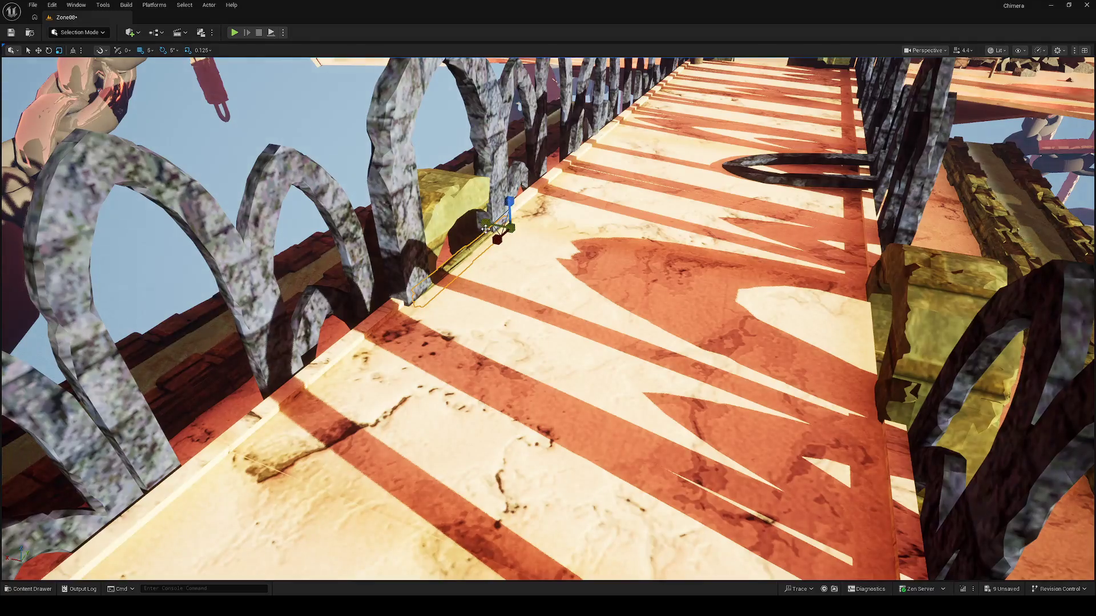
{"action": "left_click_drag", "start_coordinate": [777, 296], "coordinate": [827, 306]}
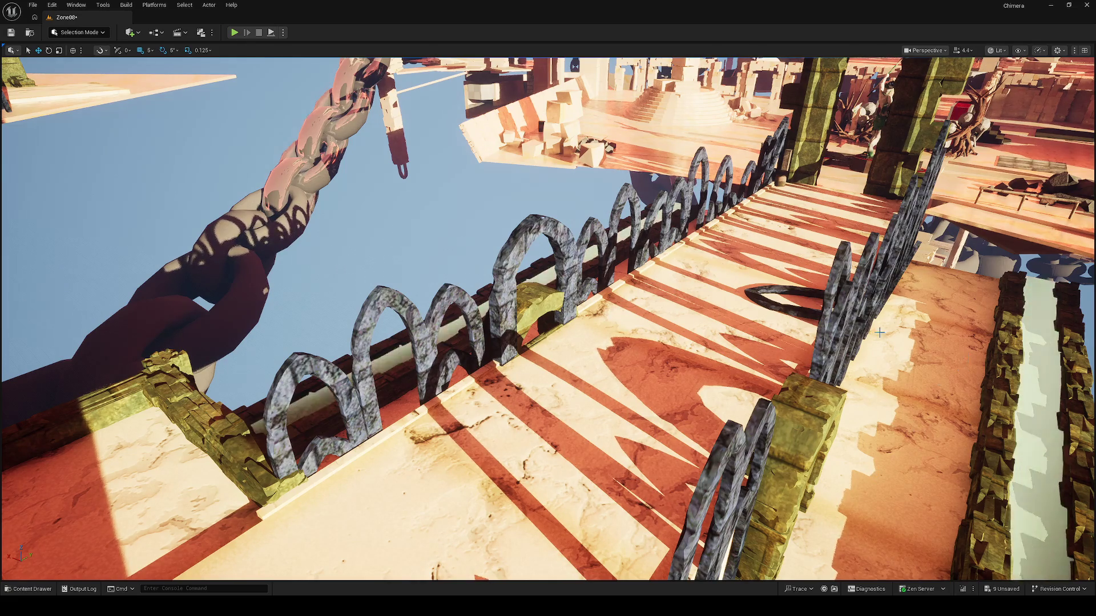
{"action": "scroll", "coordinate": [548, 320], "scroll_direction": "down", "scroll_amount": 3}
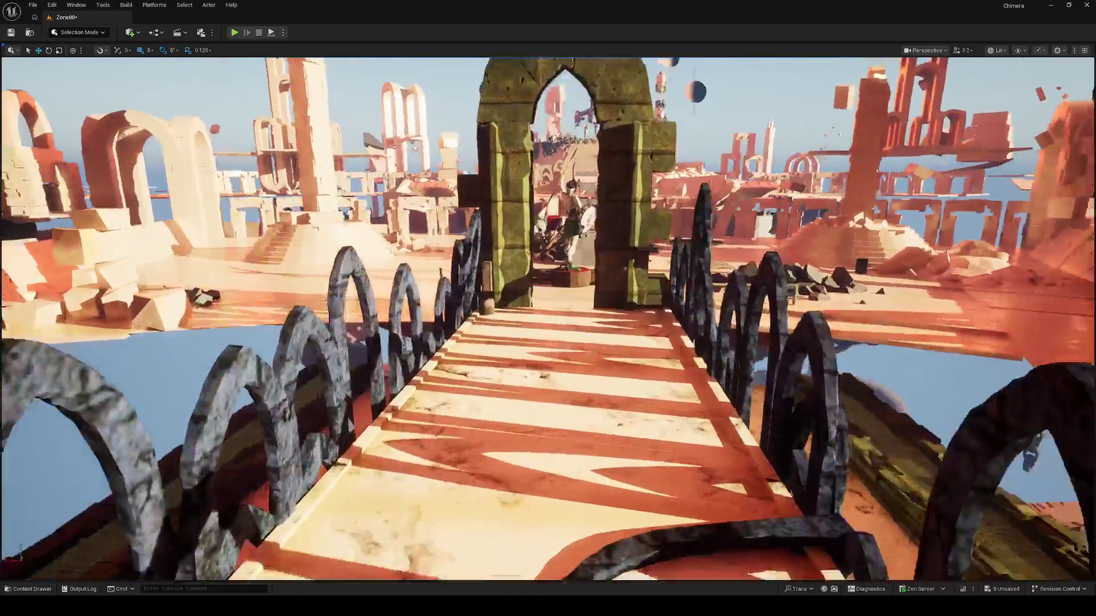
Fly the camera along the walkway toward the red tower doorway and select the nearest left railing arch
{"action": "scroll", "coordinate": [548, 320], "scroll_direction": "down", "scroll_amount": 2}
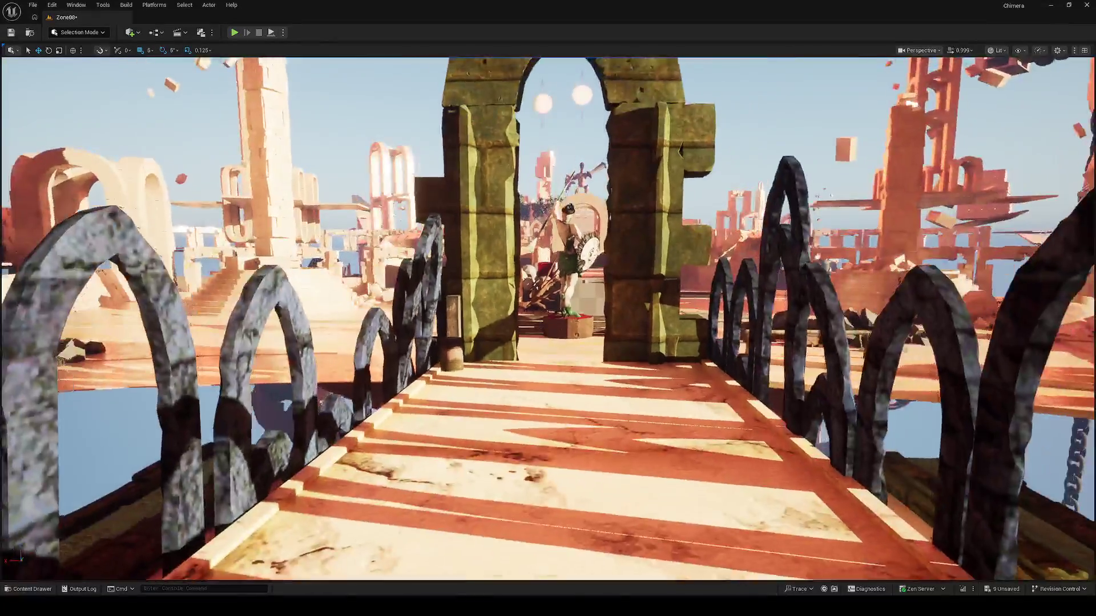
{"action": "key", "text": "w"}
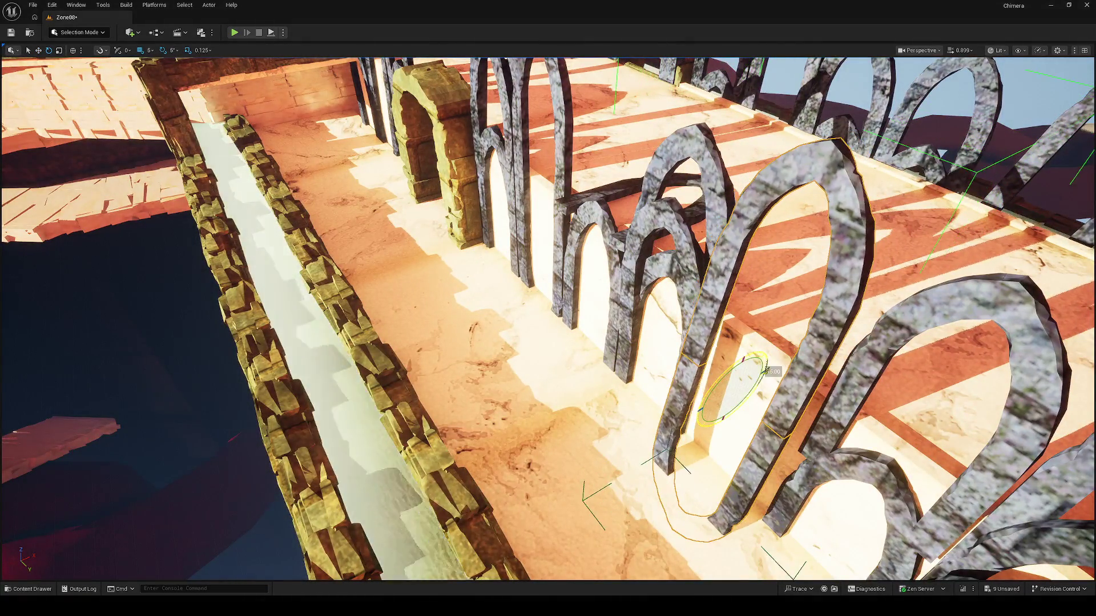
{"action": "key", "text": "w"}
{"action": "left_click_drag", "start_coordinate": [765, 371], "coordinate": [599, 371]}
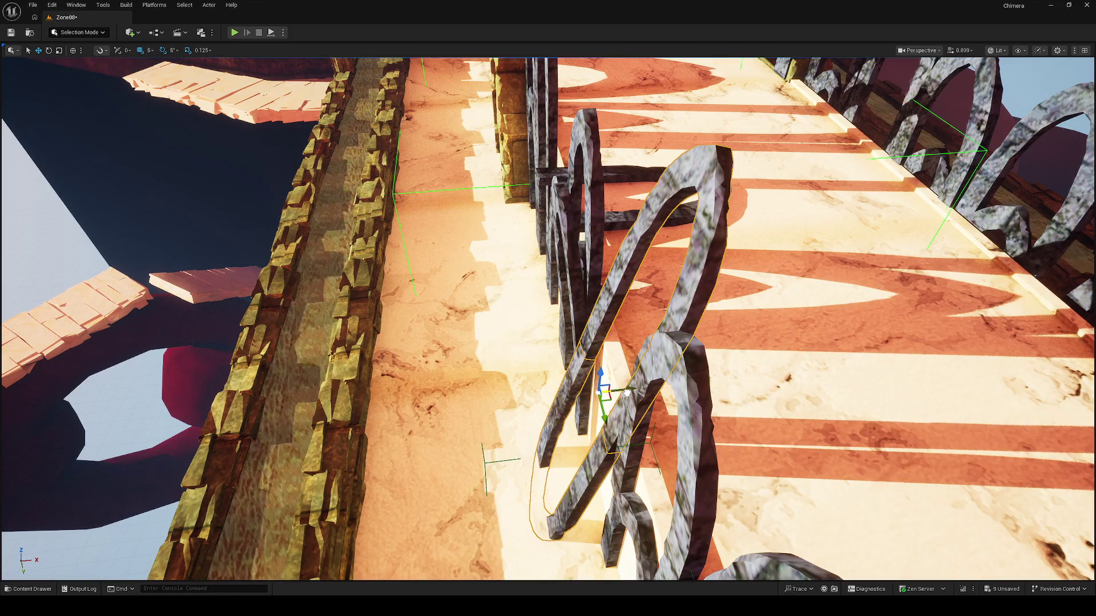
{"action": "left_click_drag", "start_coordinate": [599, 371], "coordinate": [502, 354]}
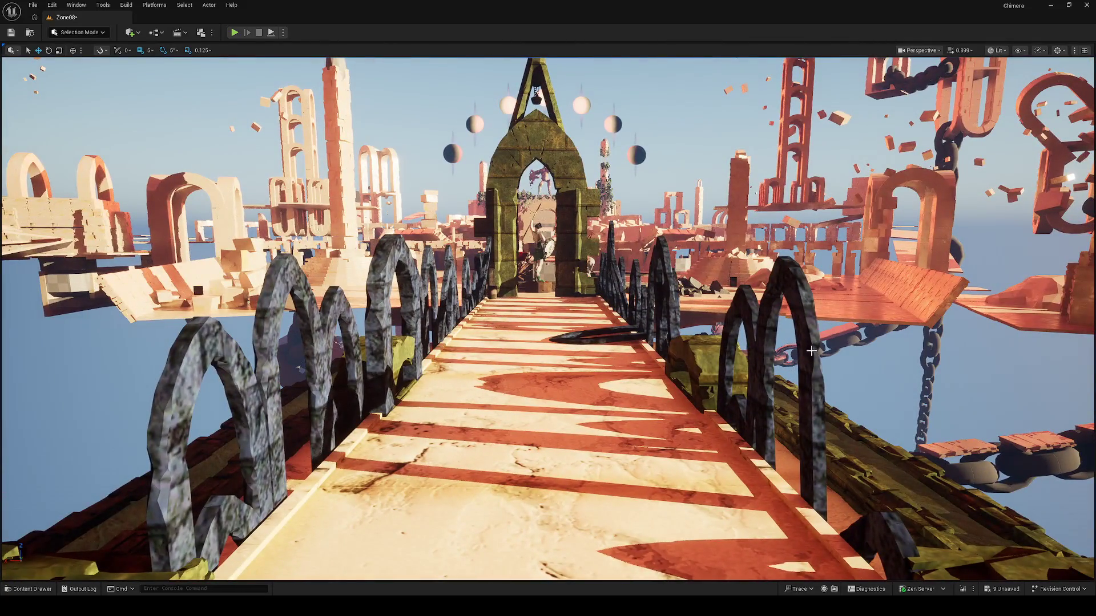
{"action": "left_click", "coordinate": [178, 396]}
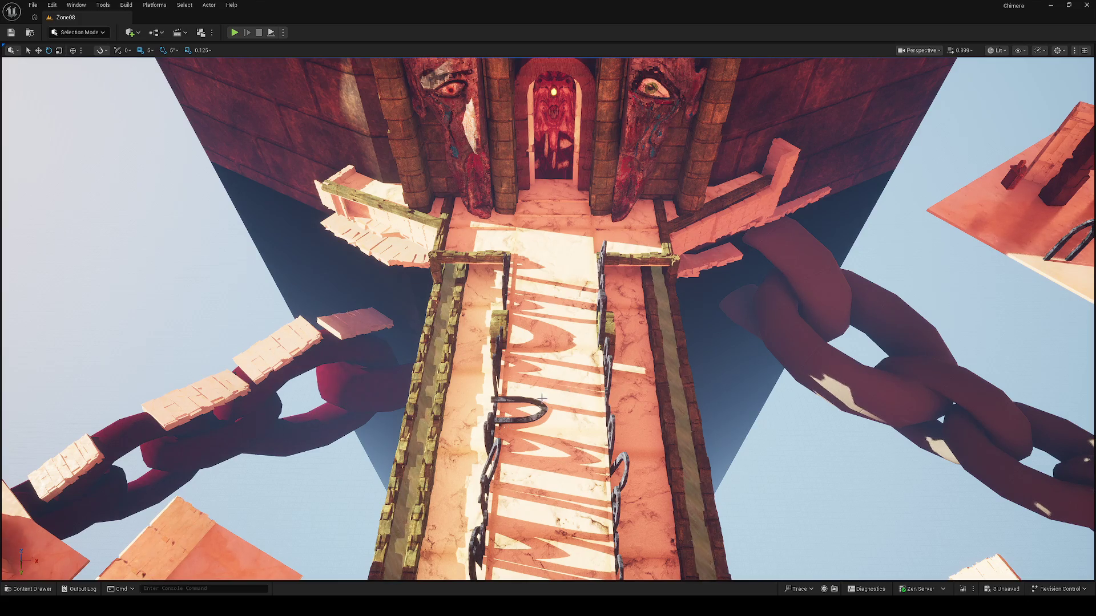
{"action": "key", "text": "w"}
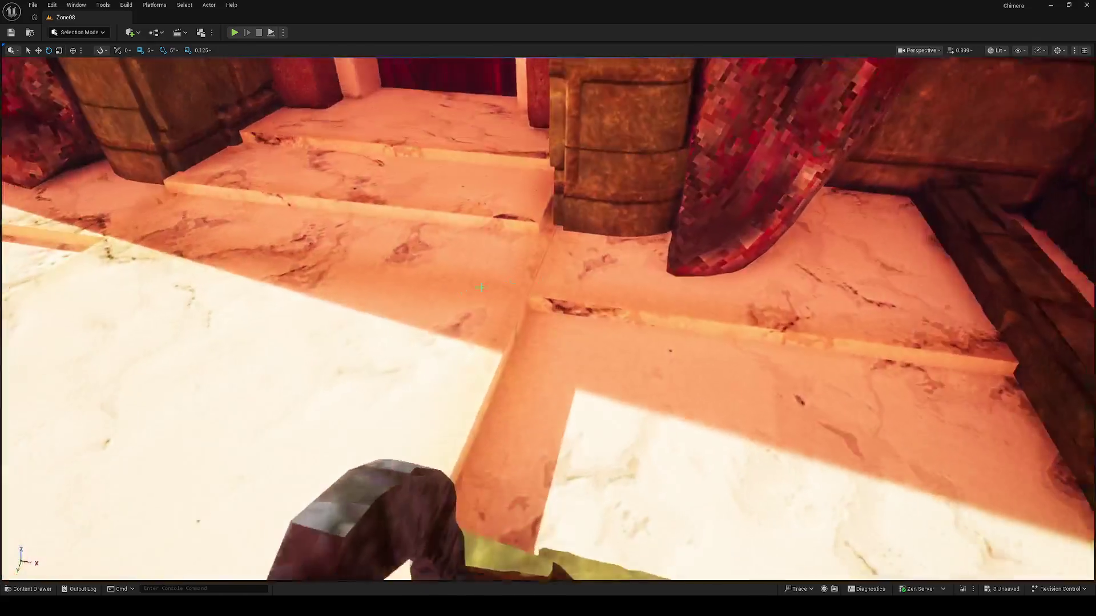
{"action": "left_click", "coordinate": [538, 313]}
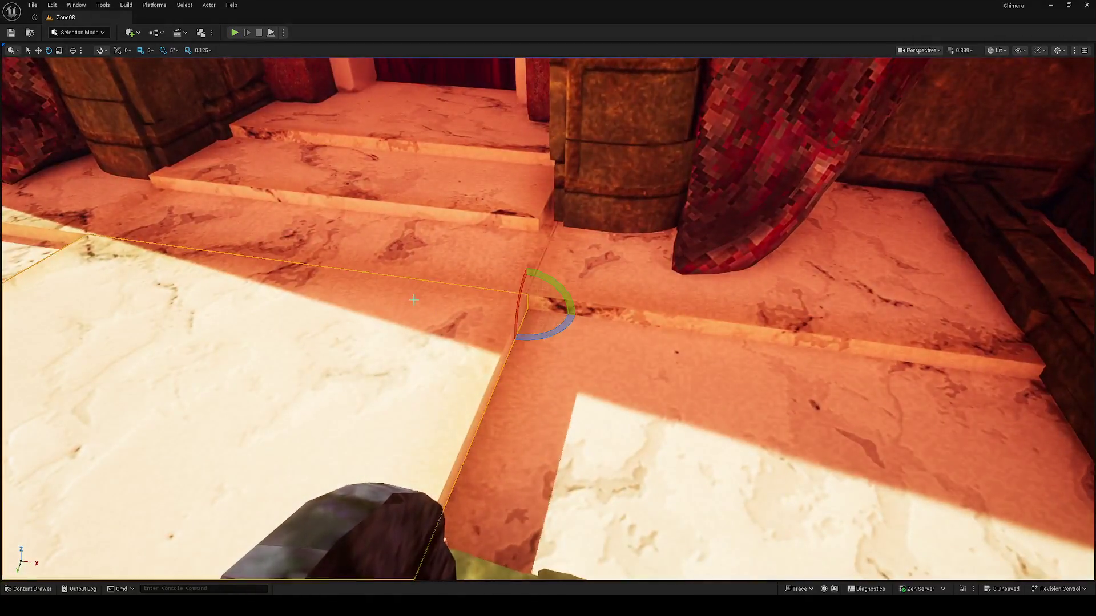
{"action": "key", "text": "w"}
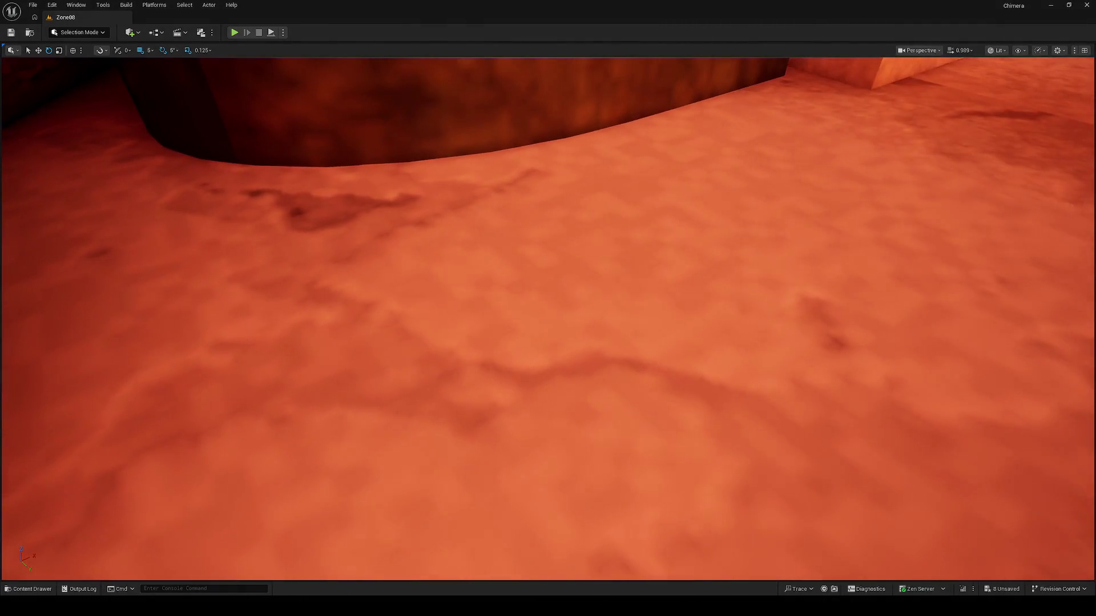
{"action": "scroll", "coordinate": [548, 318], "scroll_direction": "down", "scroll_amount": 5}
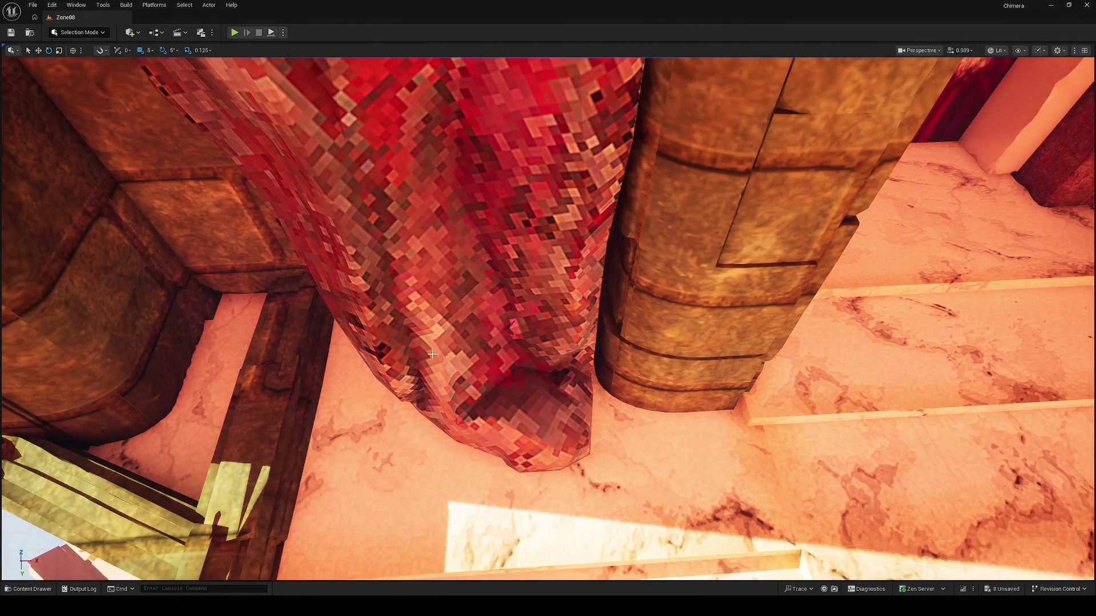
{"action": "scroll", "coordinate": [515, 315], "scroll_direction": "up", "scroll_amount": 2}
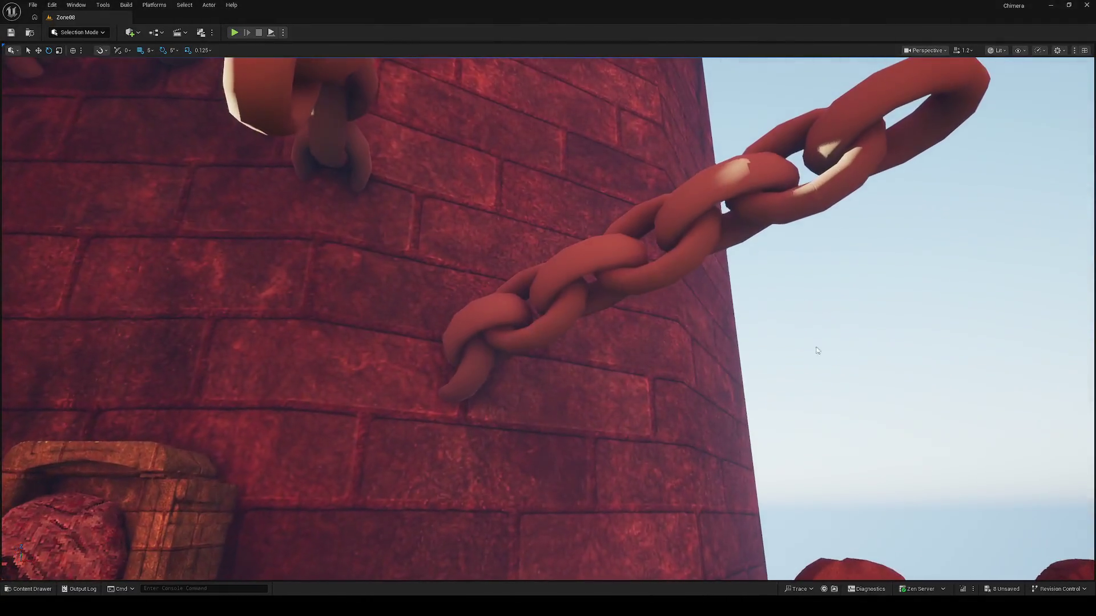
{"action": "left_click", "coordinate": [616, 286]}
{"action": "left_click", "coordinate": [502, 354]}
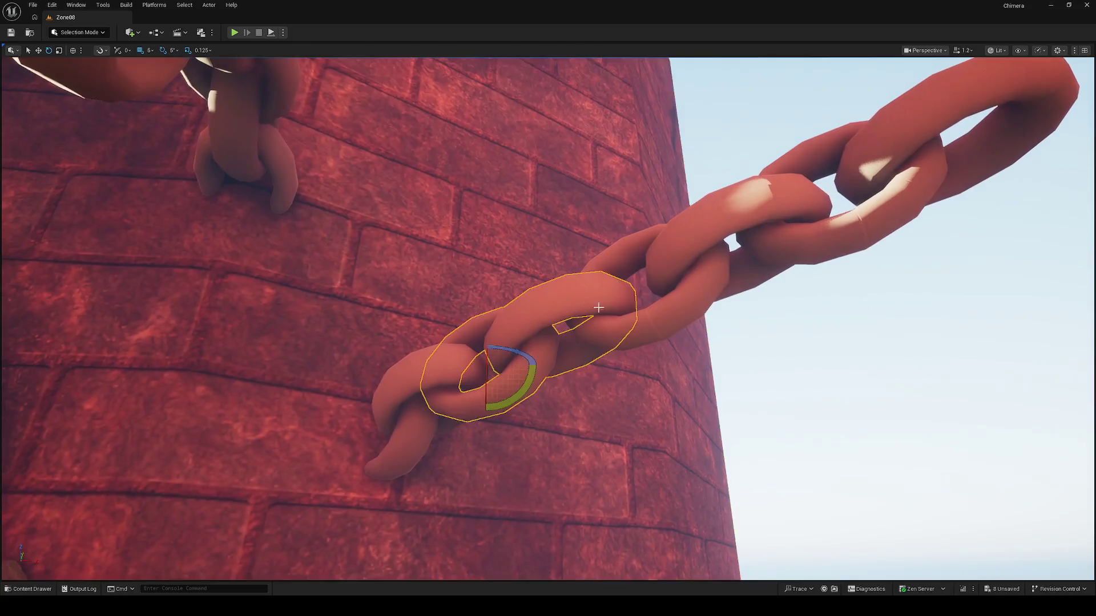
{"action": "key", "text": "Escape"}
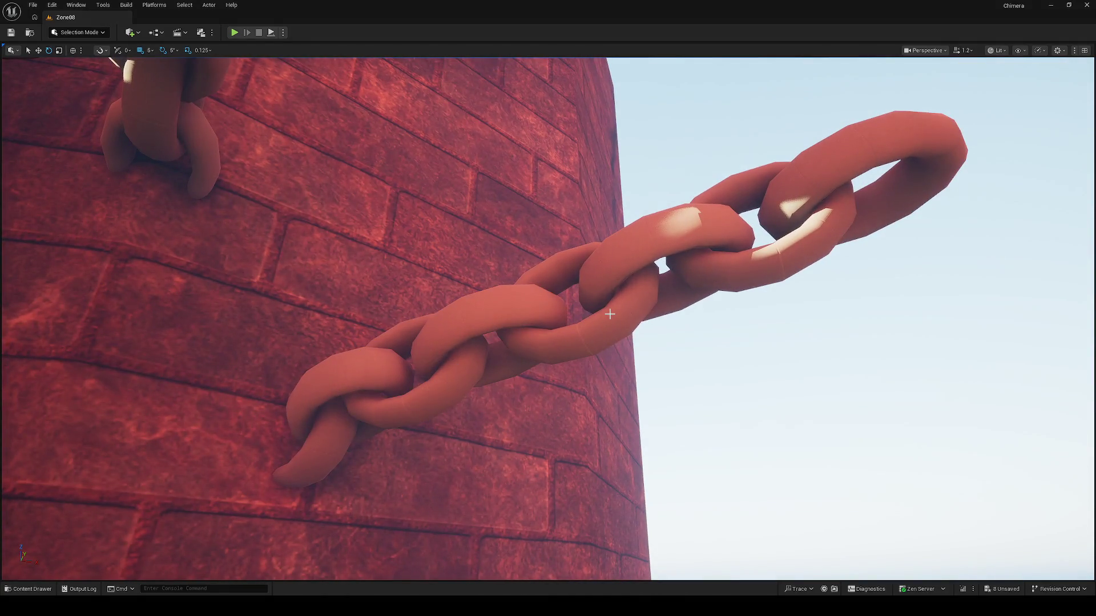
{"action": "scroll", "coordinate": [610, 314], "scroll_direction": "down", "scroll_amount": 5}
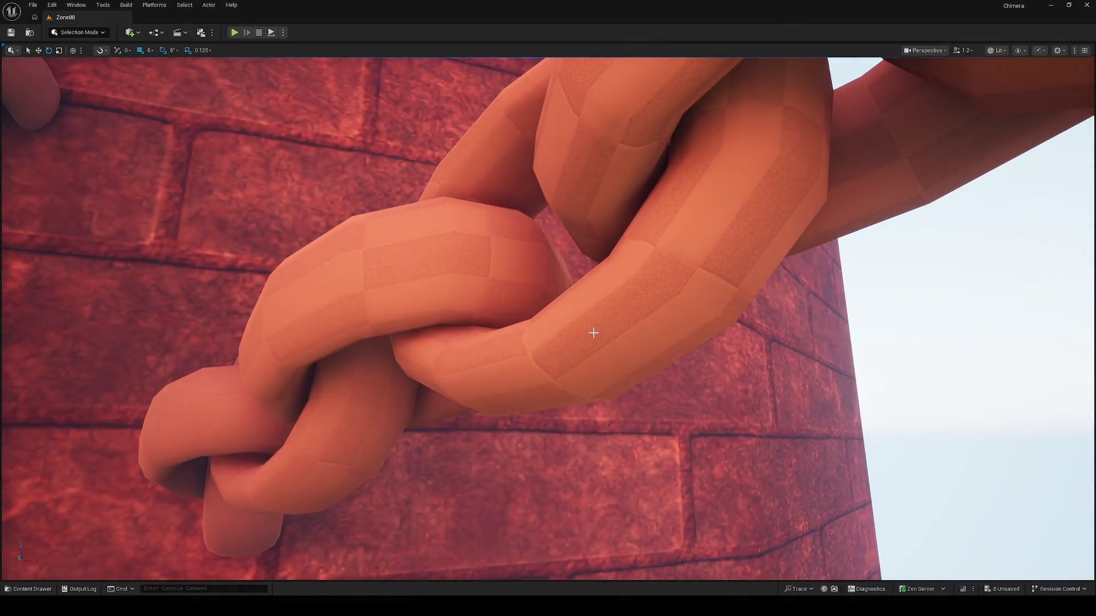
{"action": "left_click", "coordinate": [593, 332]}
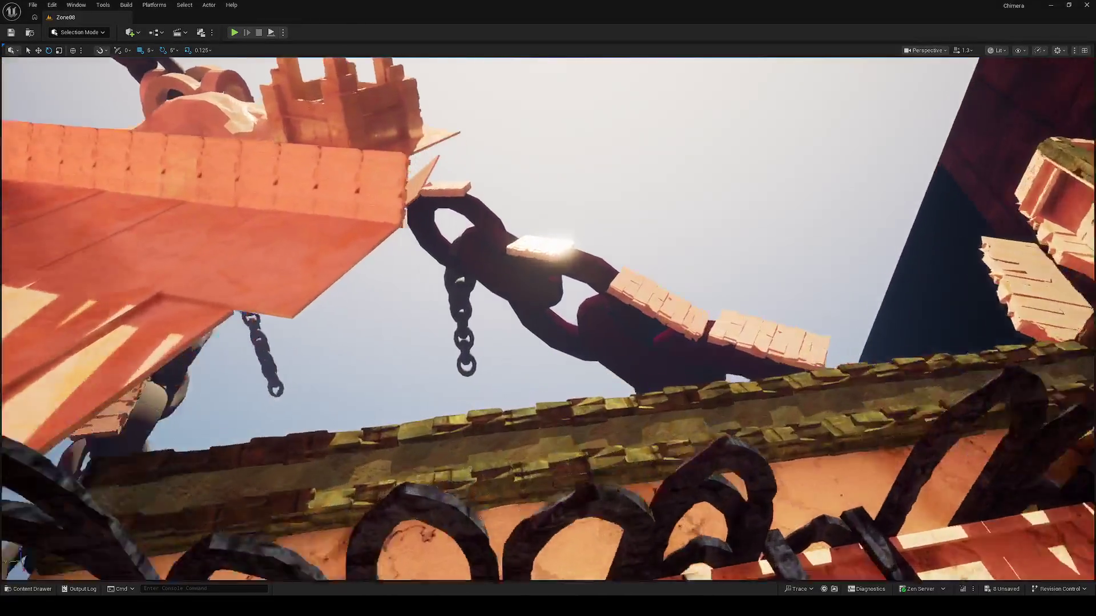
{"action": "scroll", "coordinate": [101, 548], "scroll_direction": "up", "scroll_amount": 1}
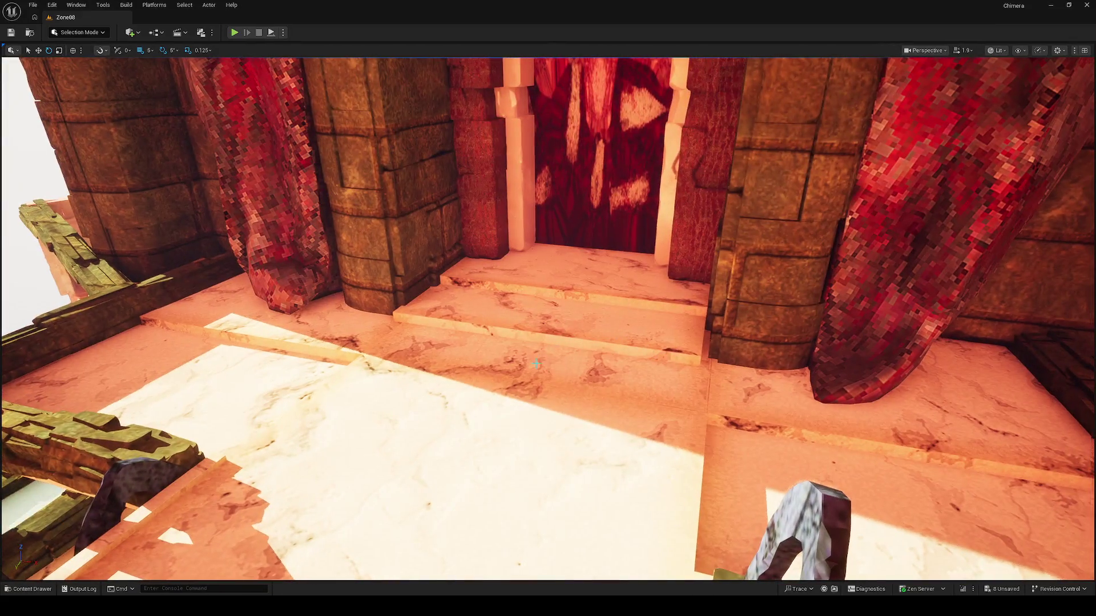
Start a Play From Here preview from the floor at the gate platform
{"action": "right_click", "coordinate": [537, 363]}
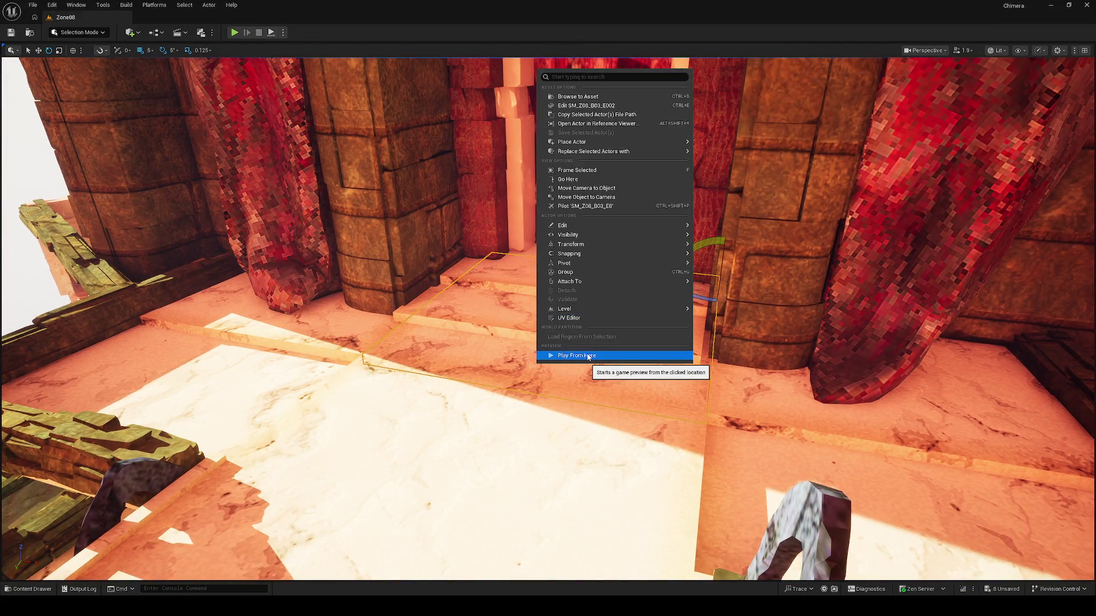
{"action": "left_click", "coordinate": [588, 356]}
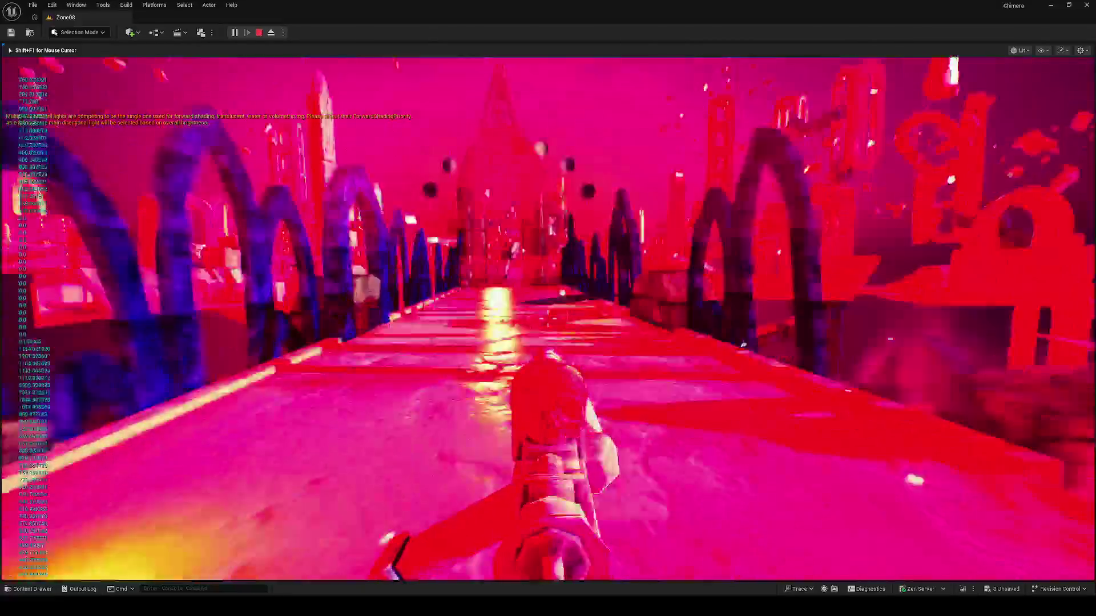
Walk the player through the plaza and along the arched walkway, then end the preview
{"action": "key", "text": "w"}
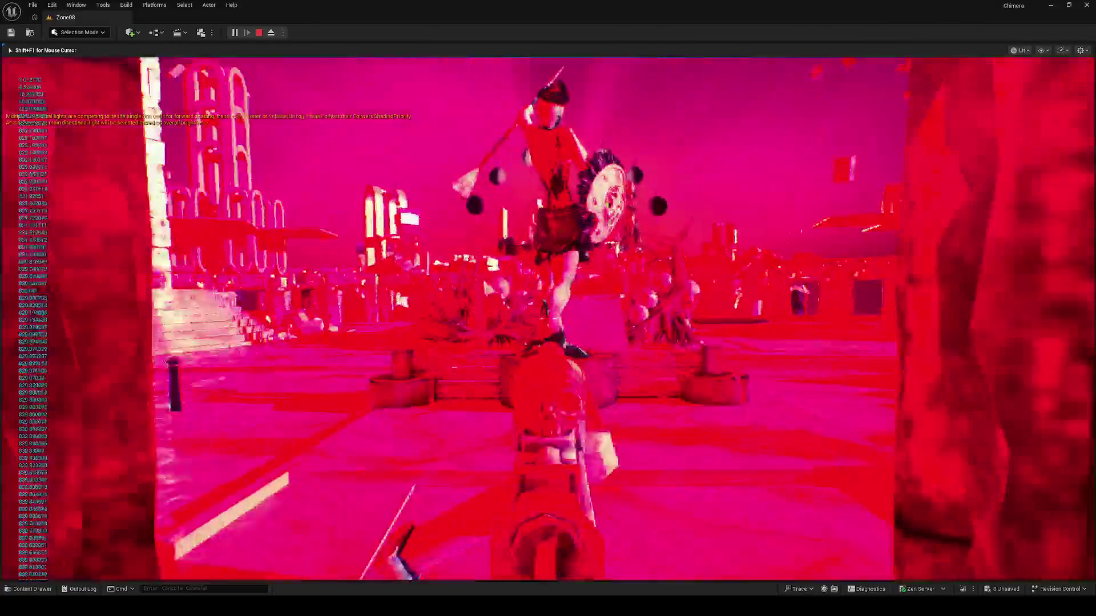
{"action": "key", "text": "w"}
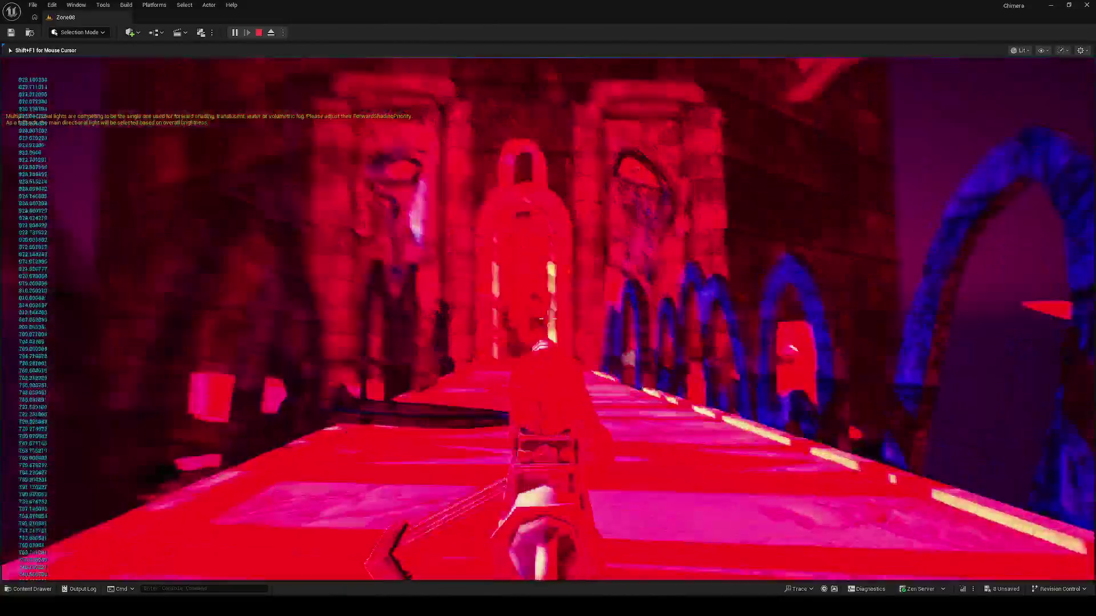
{"action": "key", "text": "w"}
{"action": "key", "text": "w"}
{"action": "key", "text": "w"}
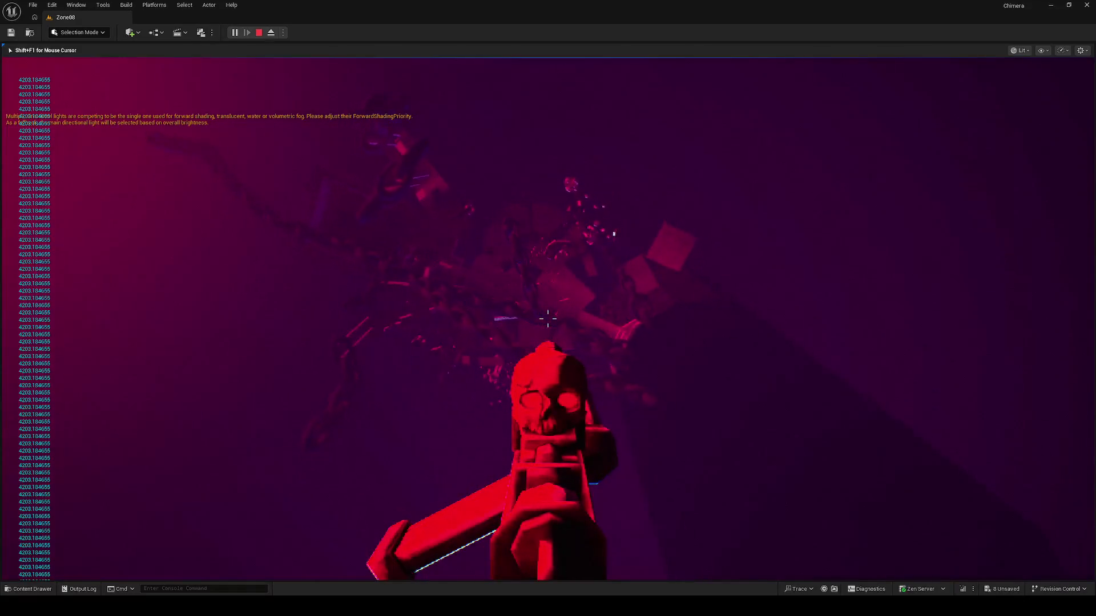
{"action": "key", "text": "Escape"}
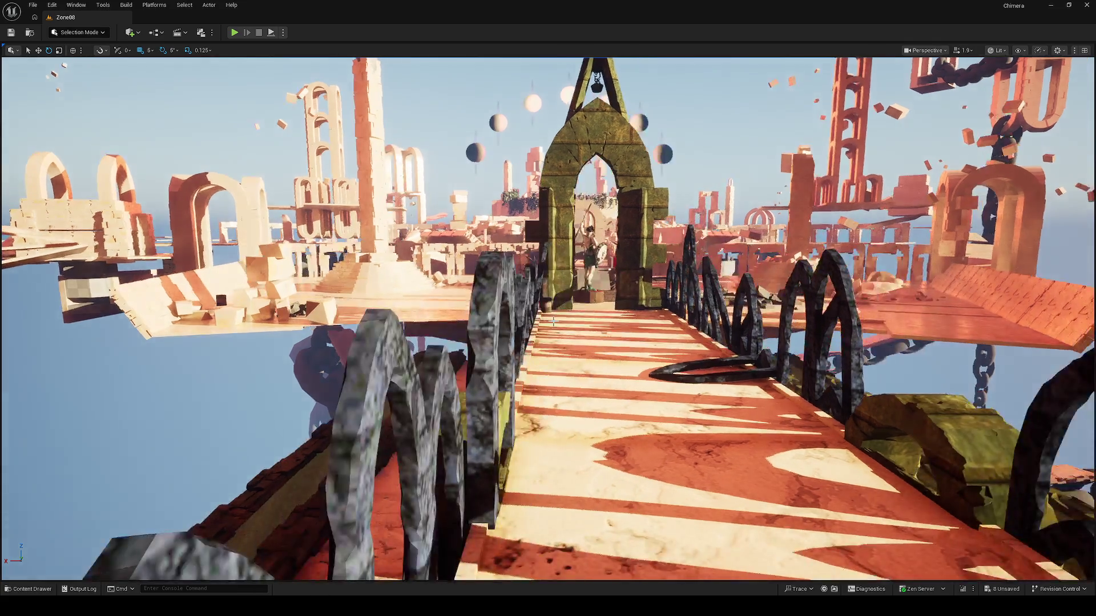
{"action": "scroll", "coordinate": [681, 301], "scroll_direction": "down", "scroll_amount": 3}
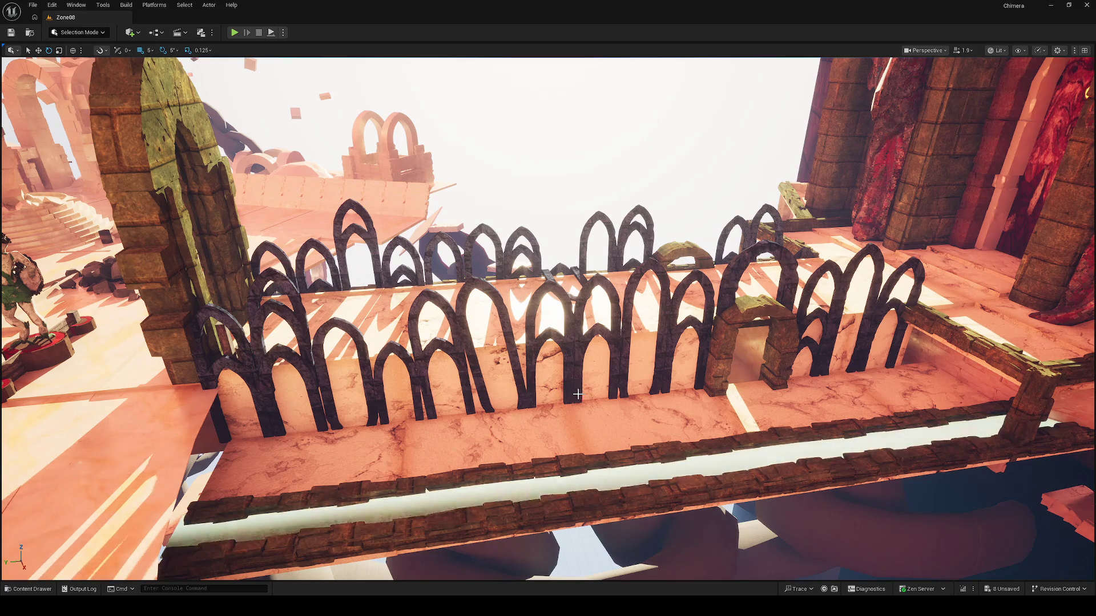
Fly the view to the mossy railing arch and select its top beam
{"action": "mouse_move", "coordinate": [593, 384]}
{"action": "left_mouse_down"}
{"action": "mouse_move", "coordinate": [657, 336]}
{"action": "mouse_move", "coordinate": [634, 325]}
{"action": "left_mouse_up"}
{"action": "left_click", "coordinate": [560, 313]}
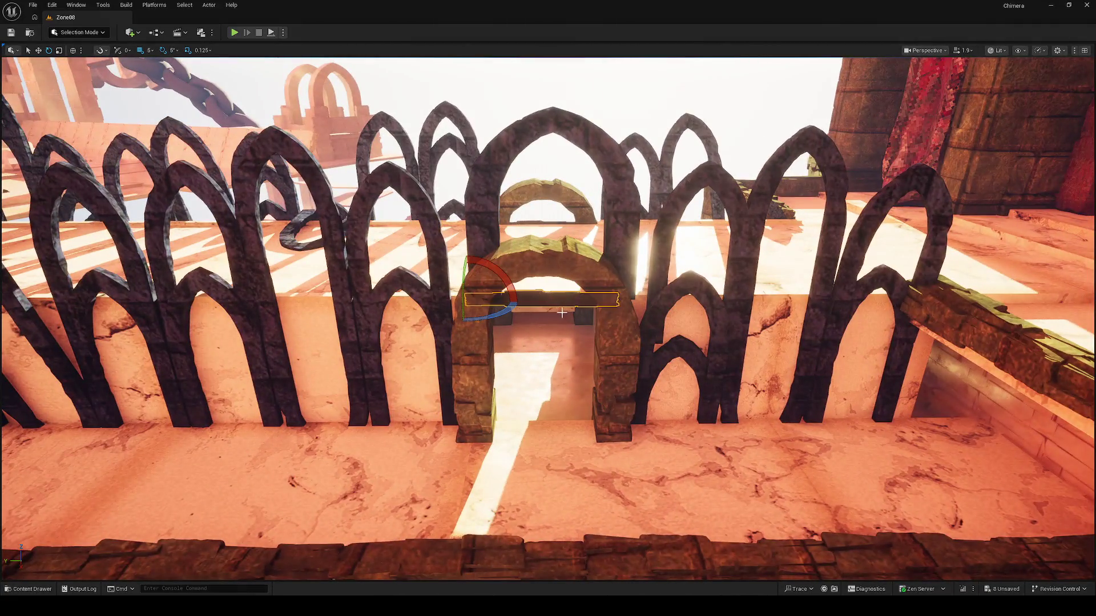
Slide the beam along the railing wall and drag out a copy beside it
{"action": "key", "text": "w"}
{"action": "mouse_move", "coordinate": [446, 304]}
{"action": "left_mouse_down"}
{"action": "mouse_move", "coordinate": [355, 303]}
{"action": "mouse_move", "coordinate": [369, 317]}
{"action": "left_mouse_up"}
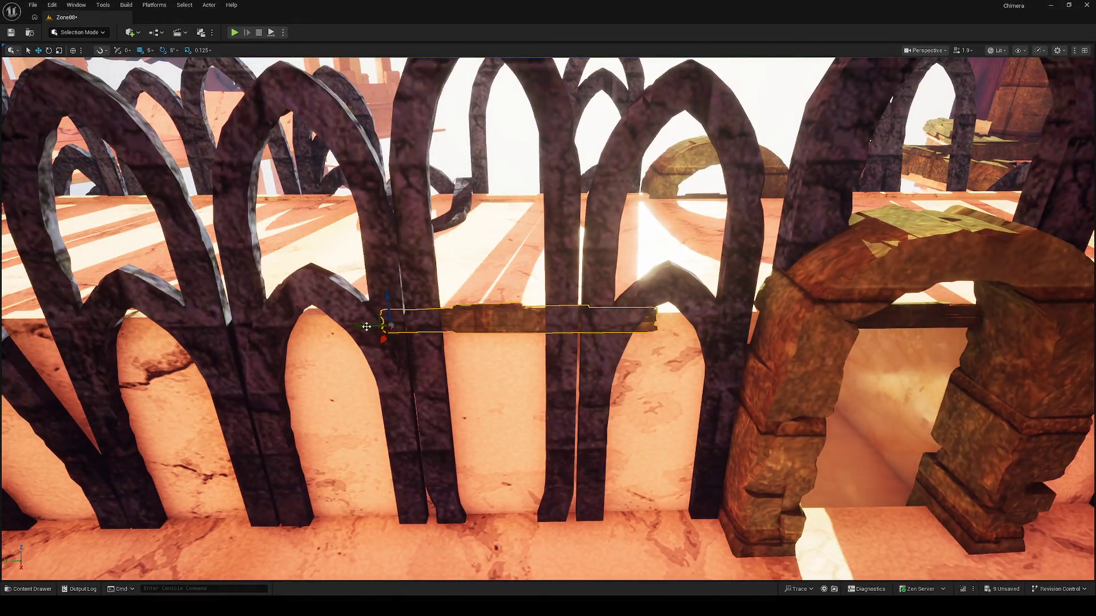
{"action": "left_click_drag", "start_coordinate": [368, 328], "coordinate": [475, 331]}
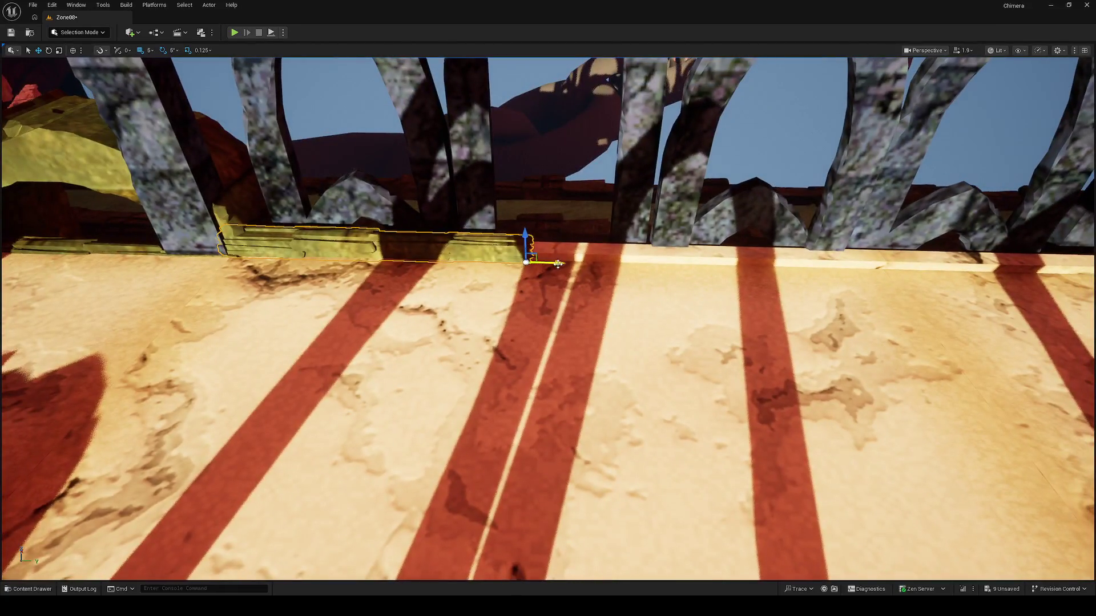
{"action": "mouse_move", "coordinate": [539, 260]}
{"action": "left_mouse_down"}
{"action": "mouse_move", "coordinate": [868, 258]}
{"action": "mouse_move", "coordinate": [878, 273]}
{"action": "left_mouse_up"}
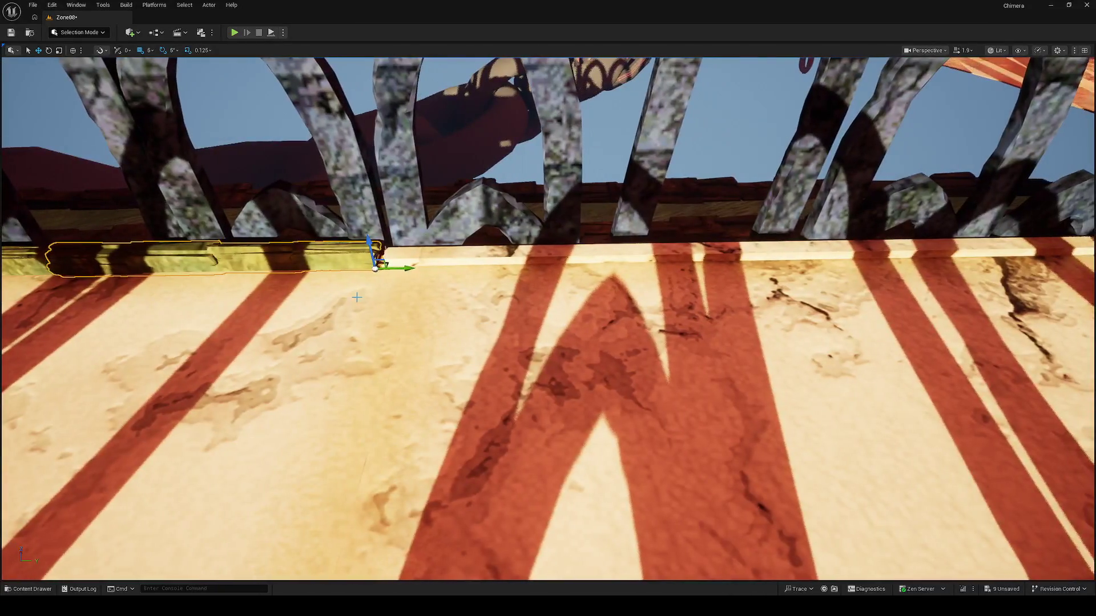
Rotate the beam about 150 degrees to lie flat and move it up onto the wall ledge
{"action": "key", "text": "e"}
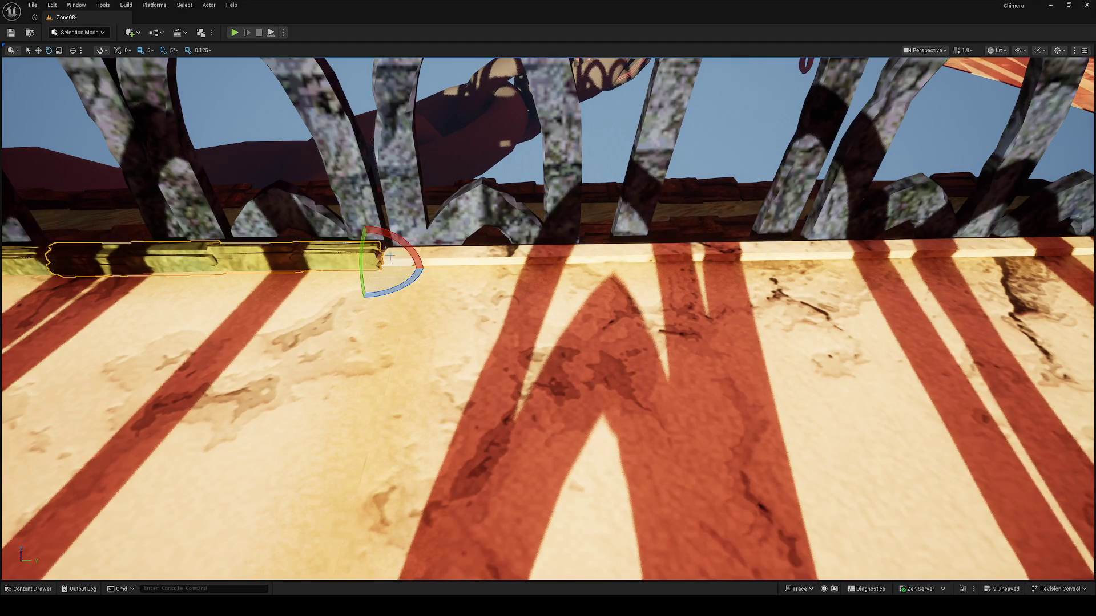
{"action": "mouse_move", "coordinate": [418, 283]}
{"action": "left_mouse_down"}
{"action": "mouse_move", "coordinate": [409, 305]}
{"action": "mouse_move", "coordinate": [377, 307]}
{"action": "left_mouse_up"}
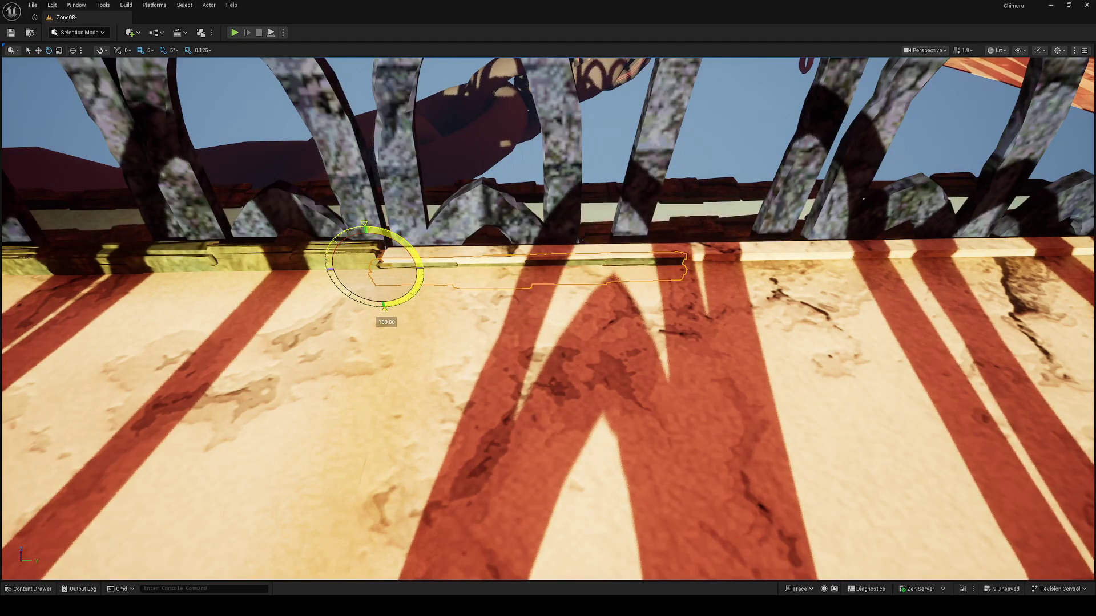
{"action": "key", "text": "w"}
{"action": "left_click_drag", "start_coordinate": [366, 244], "coordinate": [429, 251]}
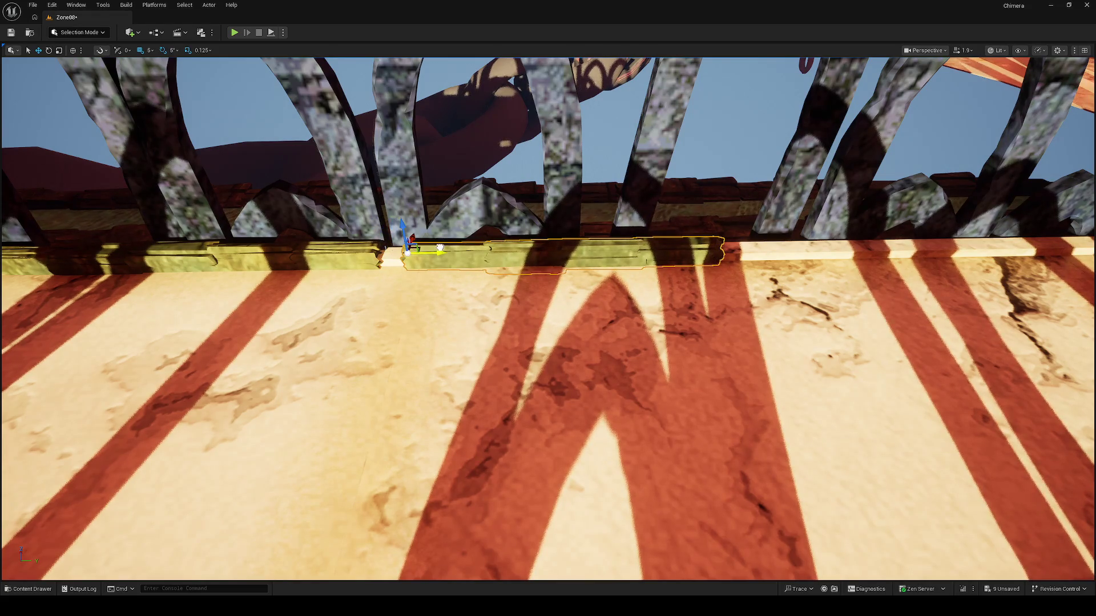
Select the adjacent beam to the left and orbit the view down toward the floor
{"action": "scroll", "coordinate": [429, 251], "scroll_direction": "down", "scroll_amount": 4}
{"action": "left_click", "coordinate": [309, 272]}
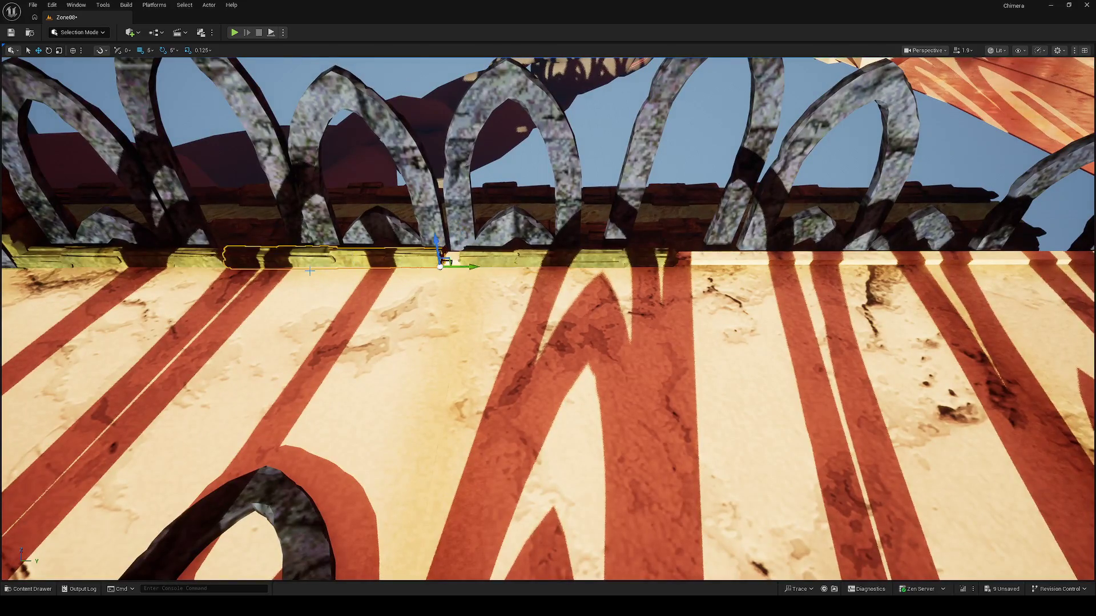
{"action": "mouse_move", "coordinate": [462, 264]}
{"action": "left_mouse_down"}
{"action": "mouse_move", "coordinate": [519, 285]}
{"action": "mouse_move", "coordinate": [455, 266]}
{"action": "mouse_move", "coordinate": [448, 283]}
{"action": "mouse_move", "coordinate": [465, 337]}
{"action": "left_mouse_up"}
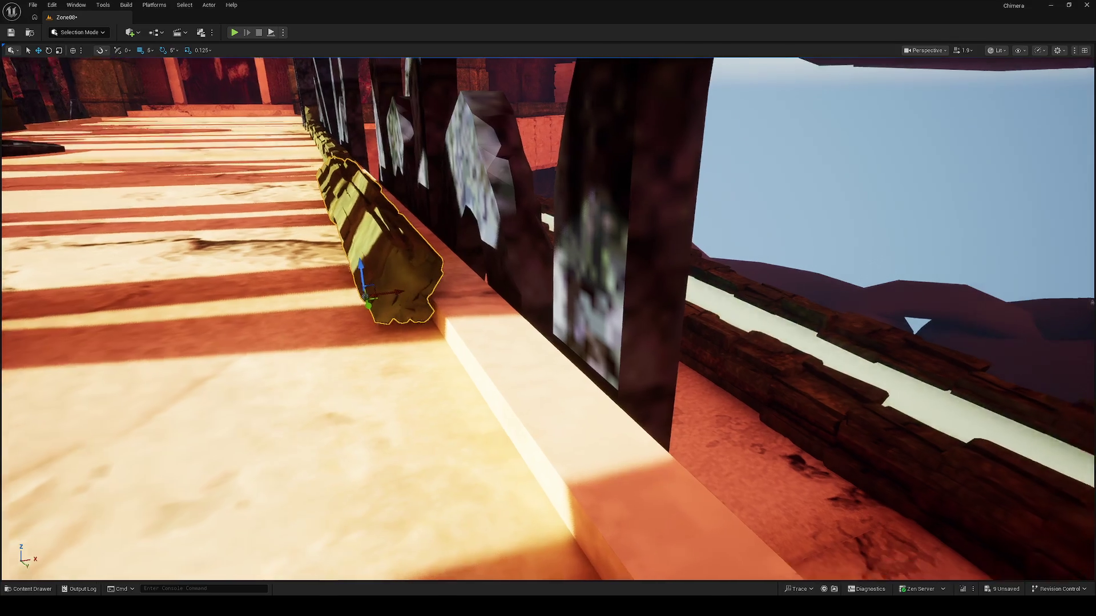
Rotate the trim log about 20 degrees, shift it left along the ledge, and orbit close to the railing
{"action": "left_click_drag", "start_coordinate": [409, 288], "coordinate": [410, 294]}
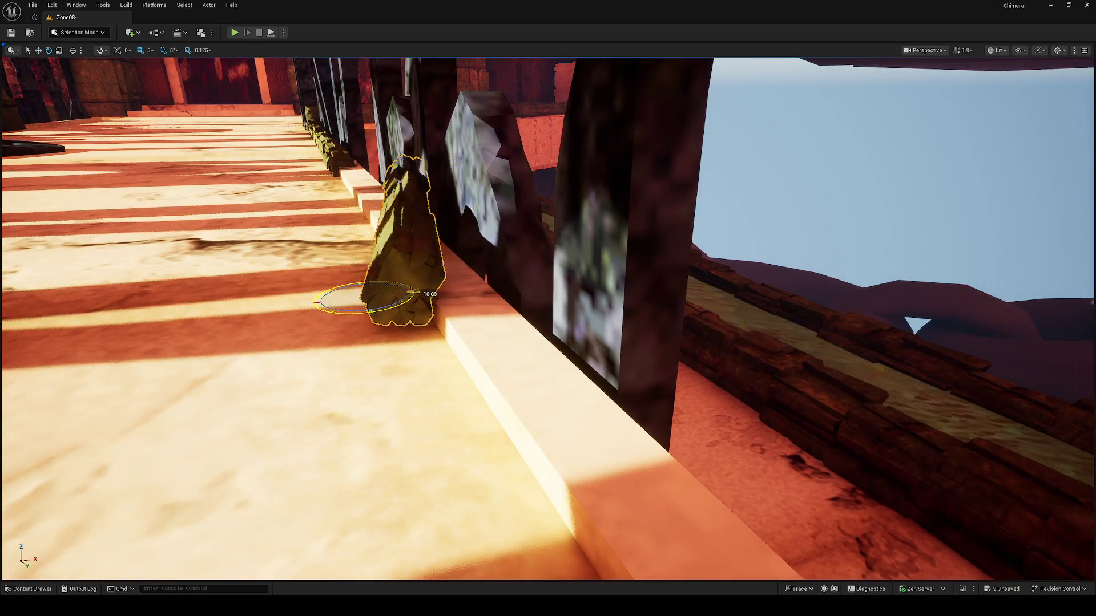
{"action": "mouse_move", "coordinate": [388, 292]}
{"action": "left_mouse_down"}
{"action": "mouse_move", "coordinate": [323, 304]}
{"action": "mouse_move", "coordinate": [379, 277]}
{"action": "mouse_move", "coordinate": [323, 387]}
{"action": "left_mouse_up"}
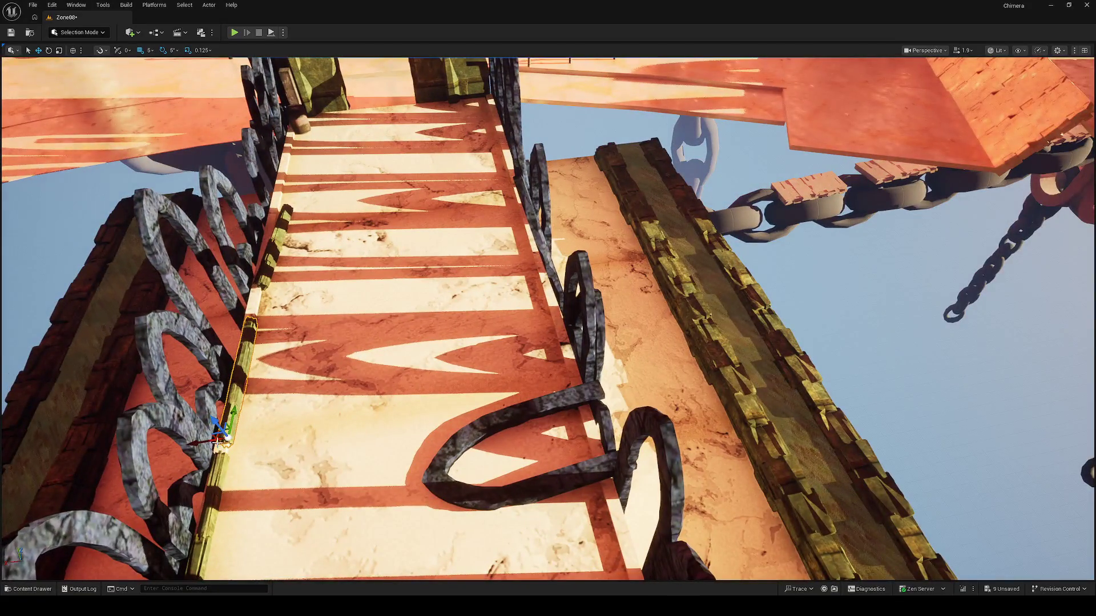
{"action": "left_click_drag", "start_coordinate": [523, 229], "coordinate": [530, 321]}
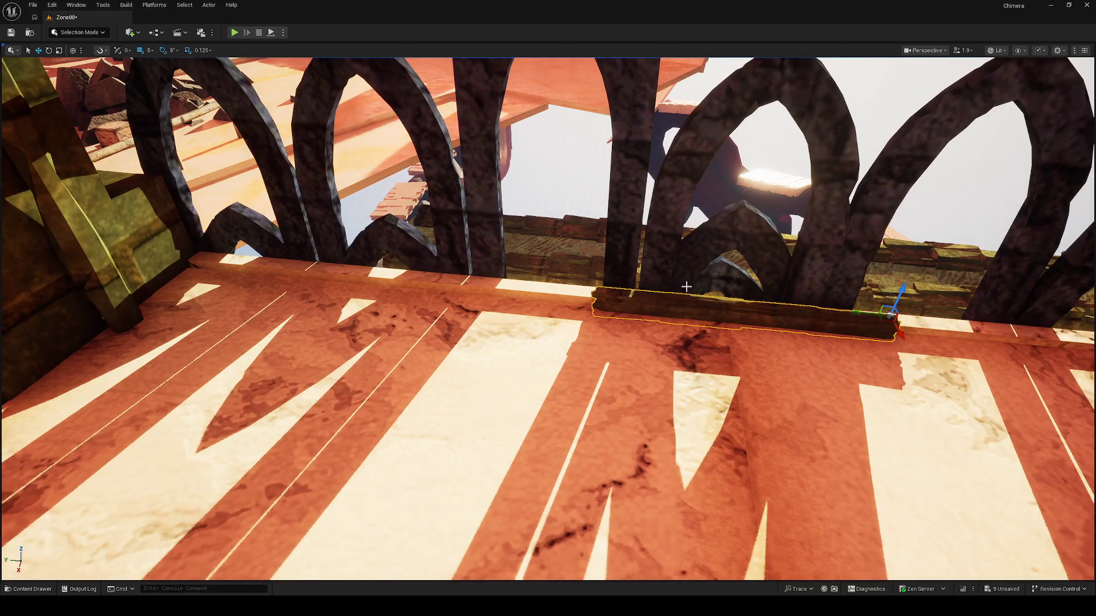
Slide the wooden beam left along the ledge, lower it slightly, and rotate it upright against the railing
{"action": "left_click_drag", "start_coordinate": [546, 301], "coordinate": [398, 271]}
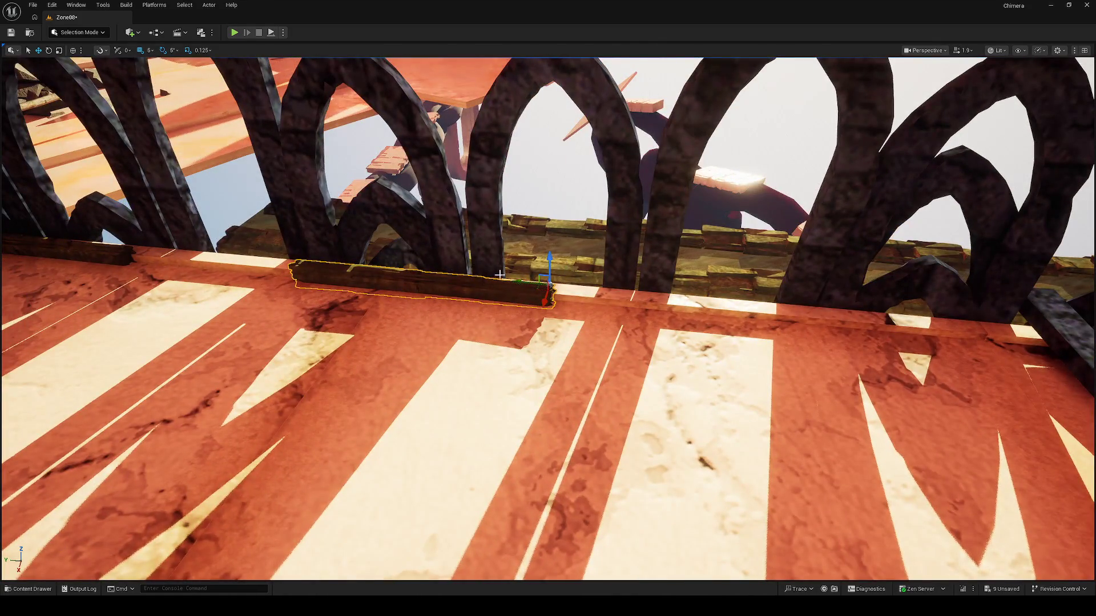
{"action": "mouse_move", "coordinate": [540, 282]}
{"action": "left_mouse_down"}
{"action": "mouse_move", "coordinate": [537, 305]}
{"action": "mouse_move", "coordinate": [371, 306]}
{"action": "left_mouse_up"}
{"action": "left_click_drag", "start_coordinate": [607, 276], "coordinate": [607, 277]}
{"action": "left_click_drag", "start_coordinate": [609, 238], "coordinate": [611, 258]}
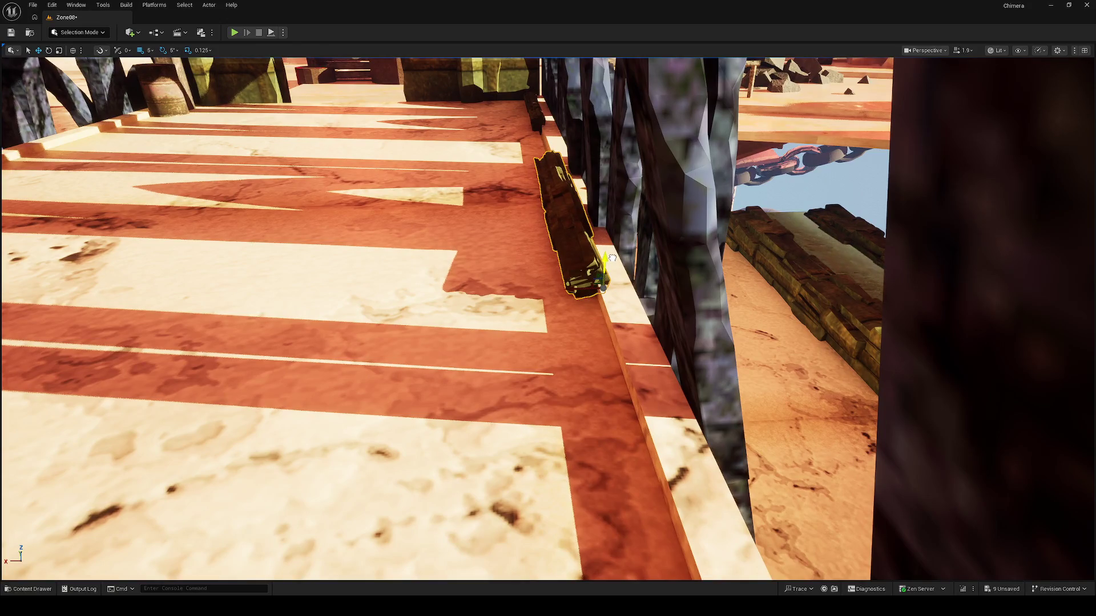
{"action": "key", "text": "e"}
{"action": "mouse_move", "coordinate": [608, 306]}
{"action": "left_mouse_down"}
{"action": "mouse_move", "coordinate": [575, 305]}
{"action": "mouse_move", "coordinate": [568, 288]}
{"action": "mouse_move", "coordinate": [88, 286]}
{"action": "mouse_move", "coordinate": [431, 288]}
{"action": "mouse_move", "coordinate": [402, 281]}
{"action": "left_mouse_up"}
{"action": "key", "text": "w"}
{"action": "key", "text": "e"}
{"action": "key", "text": "w"}
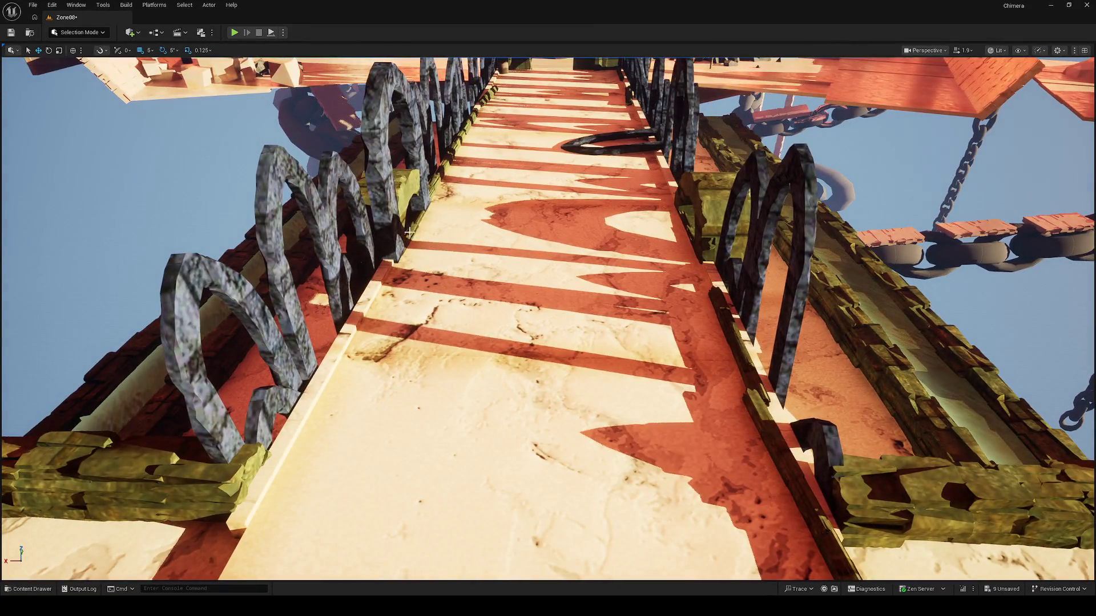
Move and rotate the lower trim beam along the left railing's floor edge, then scale it longer toward the walkway's lower end
{"action": "left_click", "coordinate": [409, 230]}
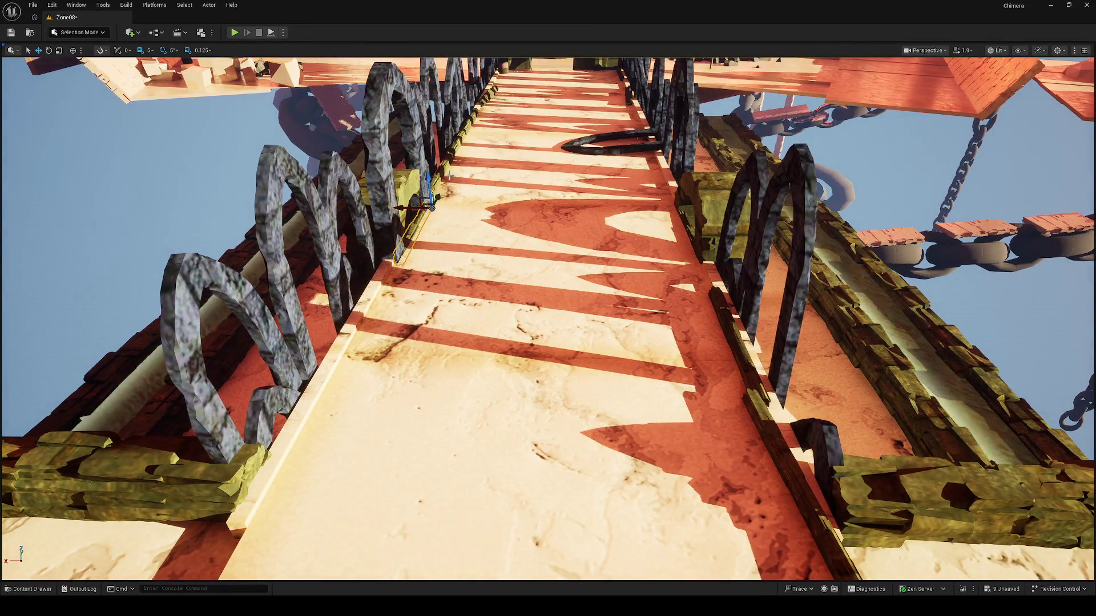
{"action": "left_click", "coordinate": [349, 334]}
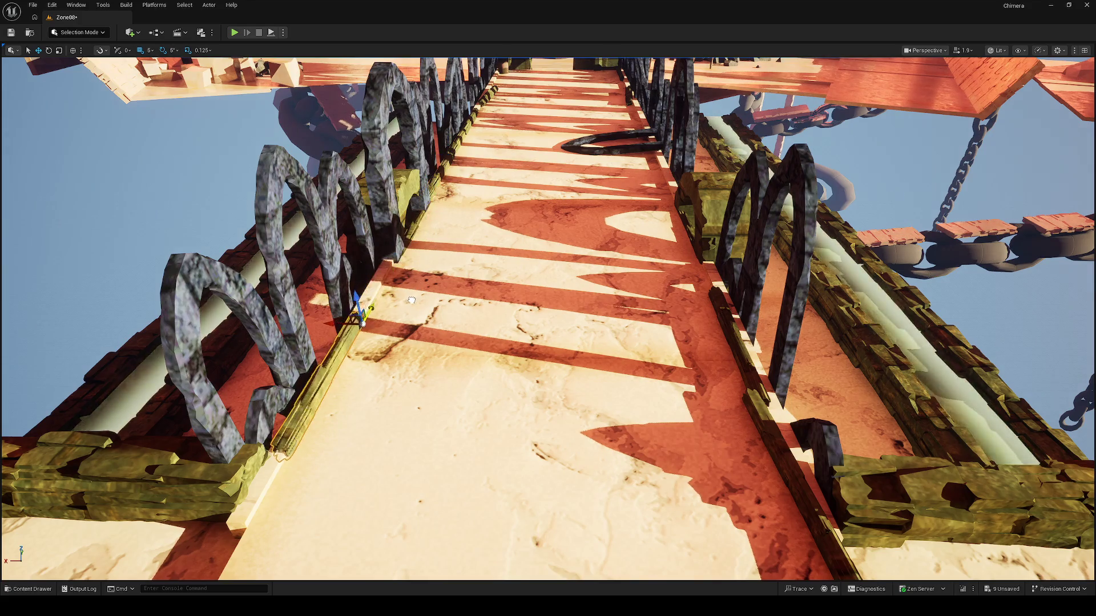
{"action": "key", "text": "e"}
{"action": "key", "text": "w"}
{"action": "mouse_move", "coordinate": [370, 313]}
{"action": "left_mouse_down"}
{"action": "mouse_move", "coordinate": [335, 398]}
{"action": "mouse_move", "coordinate": [358, 405]}
{"action": "left_mouse_up"}
{"action": "key", "text": "e"}
{"action": "key", "text": "w"}
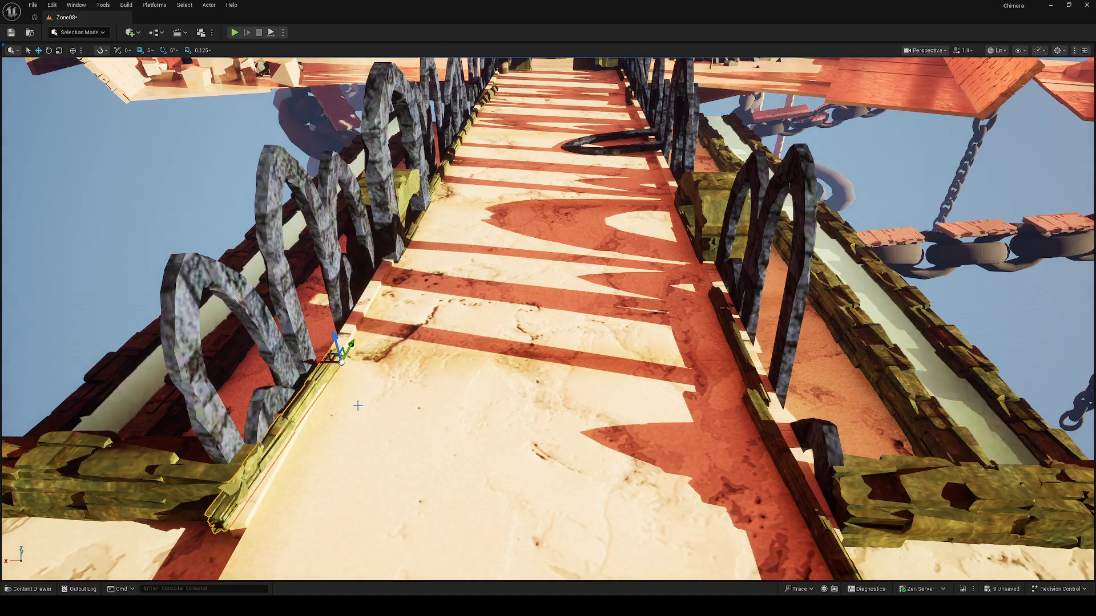
{"action": "mouse_move", "coordinate": [314, 365]}
{"action": "left_mouse_down"}
{"action": "mouse_move", "coordinate": [327, 370]}
{"action": "mouse_move", "coordinate": [320, 380]}
{"action": "mouse_move", "coordinate": [343, 367]}
{"action": "left_mouse_up"}
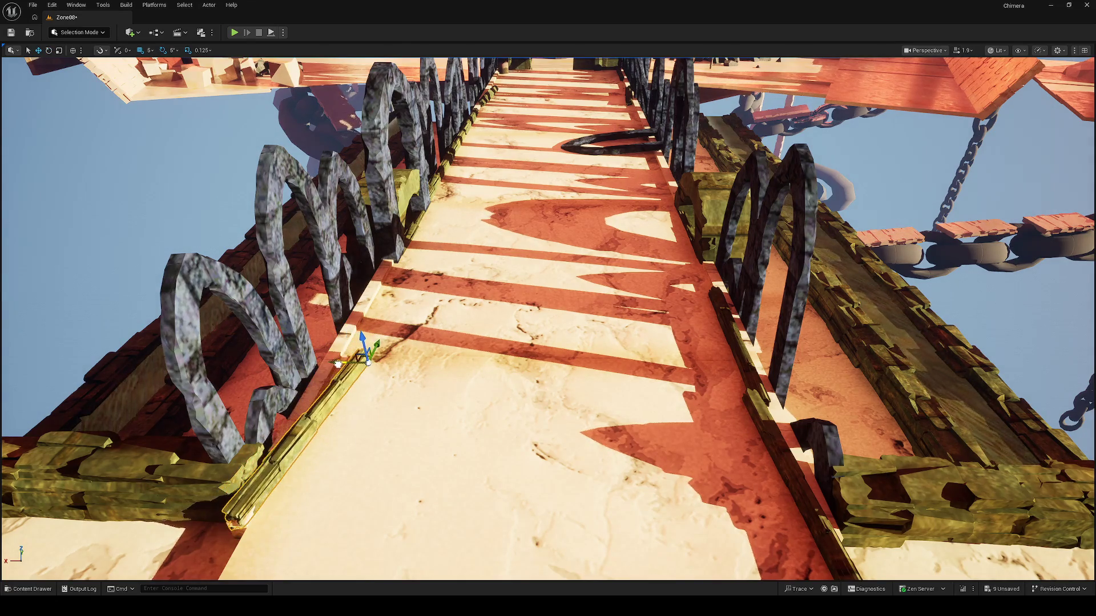
{"action": "key", "text": "r"}
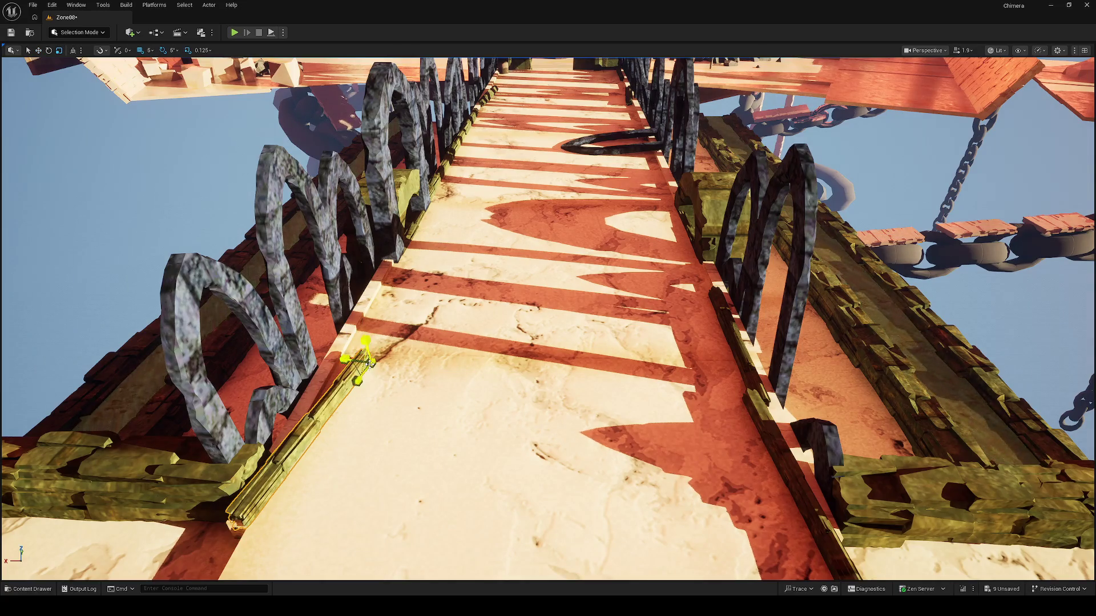
{"action": "mouse_move", "coordinate": [365, 341]}
{"action": "left_mouse_down"}
{"action": "mouse_move", "coordinate": [376, 357]}
{"action": "mouse_move", "coordinate": [387, 343]}
{"action": "left_mouse_up"}
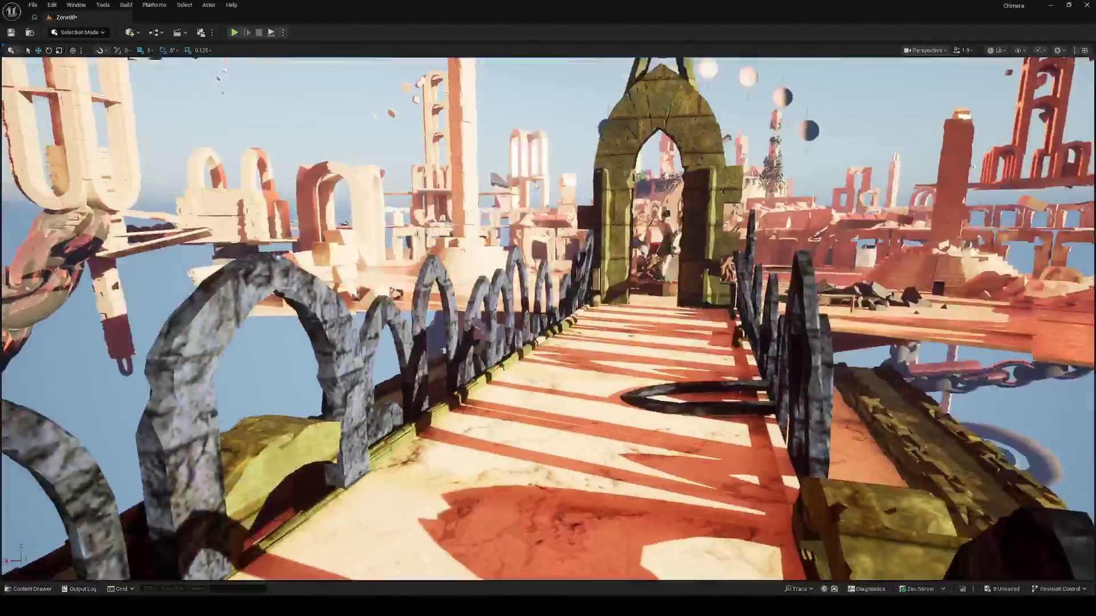
Save the Zone08 level with Ctrl+S
{"action": "key", "text": "ctrl+s"}
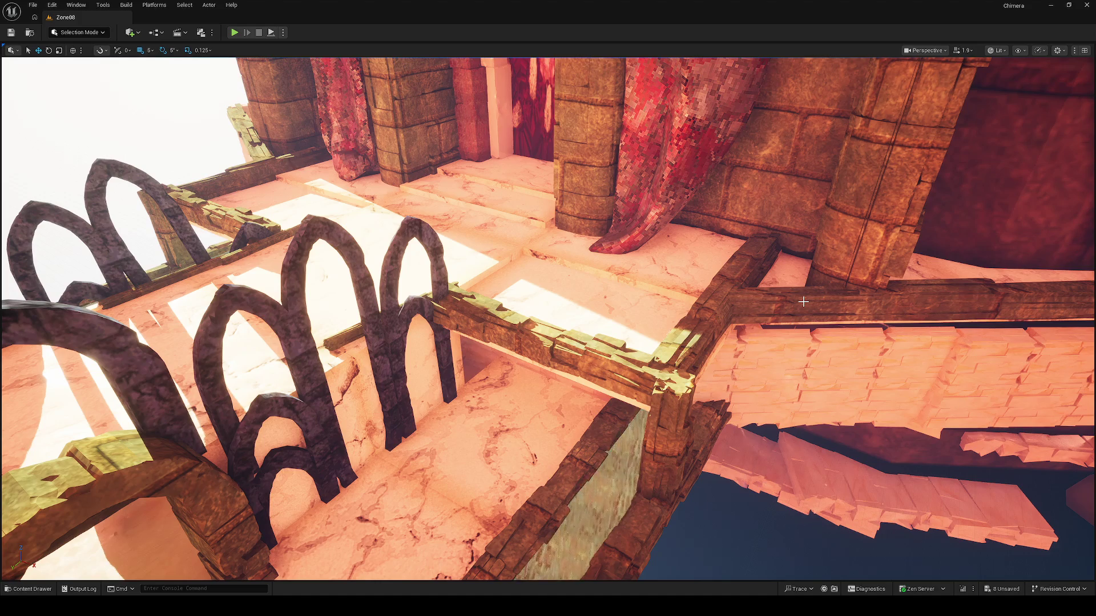
Fly the view to frame the railed bridge and gate between the pillars, then take an F9 screenshot
{"action": "left_click_drag", "start_coordinate": [803, 302], "coordinate": [804, 301]}
{"action": "left_click_drag", "start_coordinate": [705, 250], "coordinate": [705, 249]}
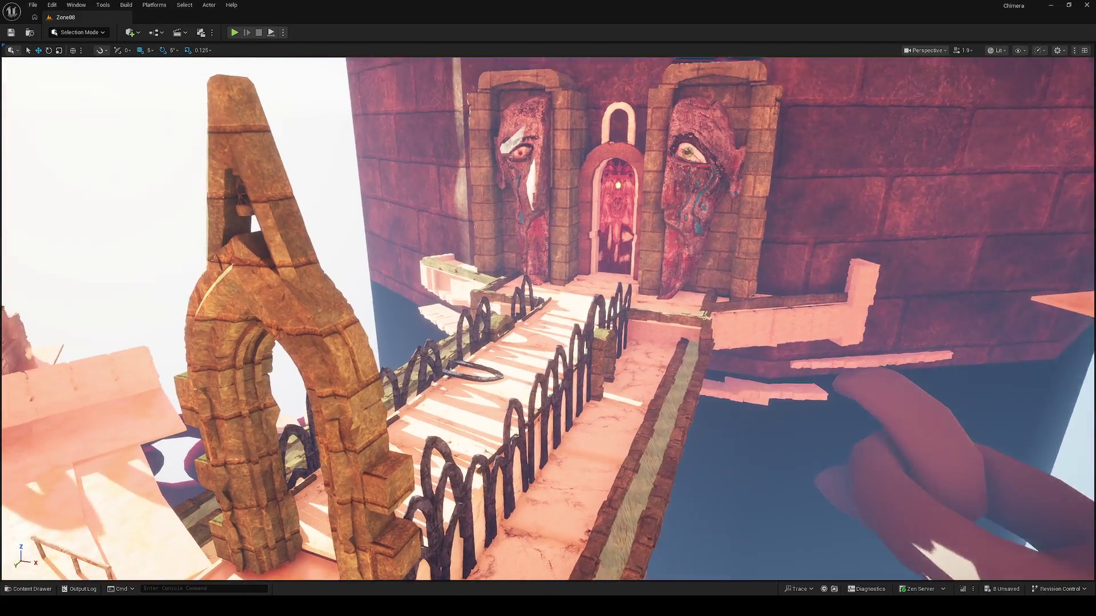
{"action": "key", "text": "F9"}
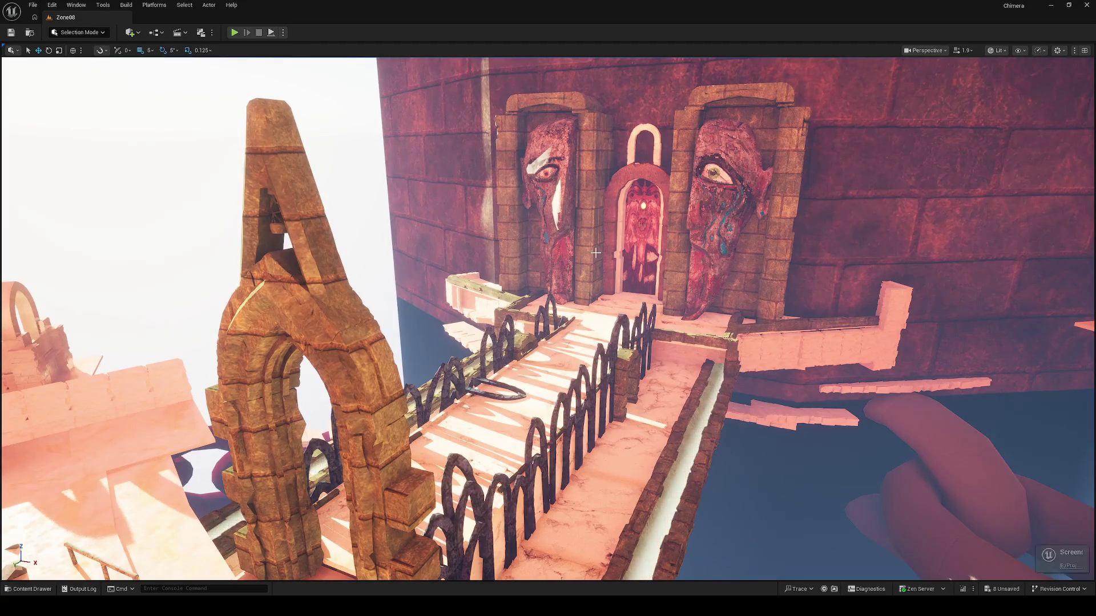